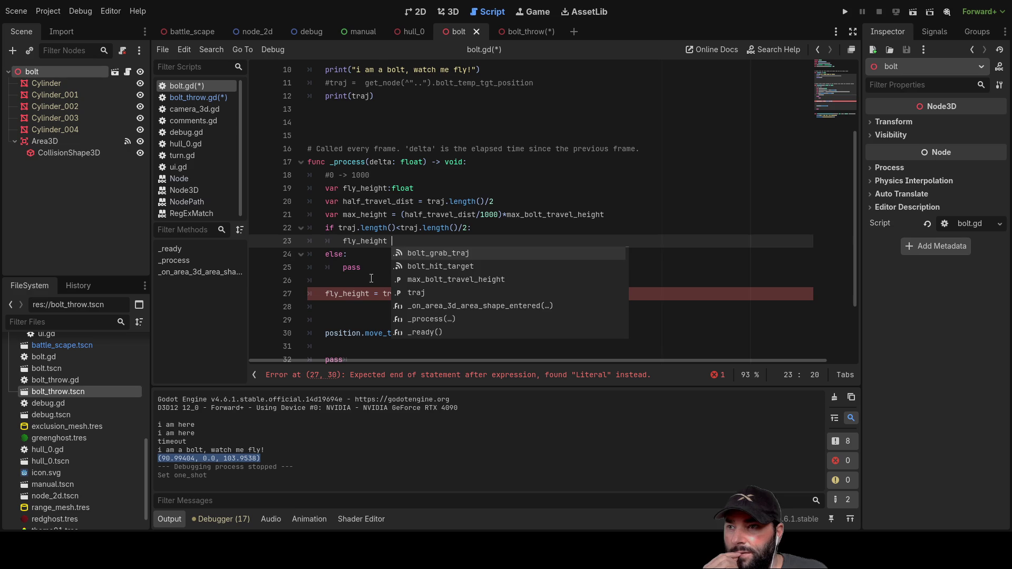
Step: Begin an unfinished move_ call on empty line 26 below the if/else
click(334, 283)
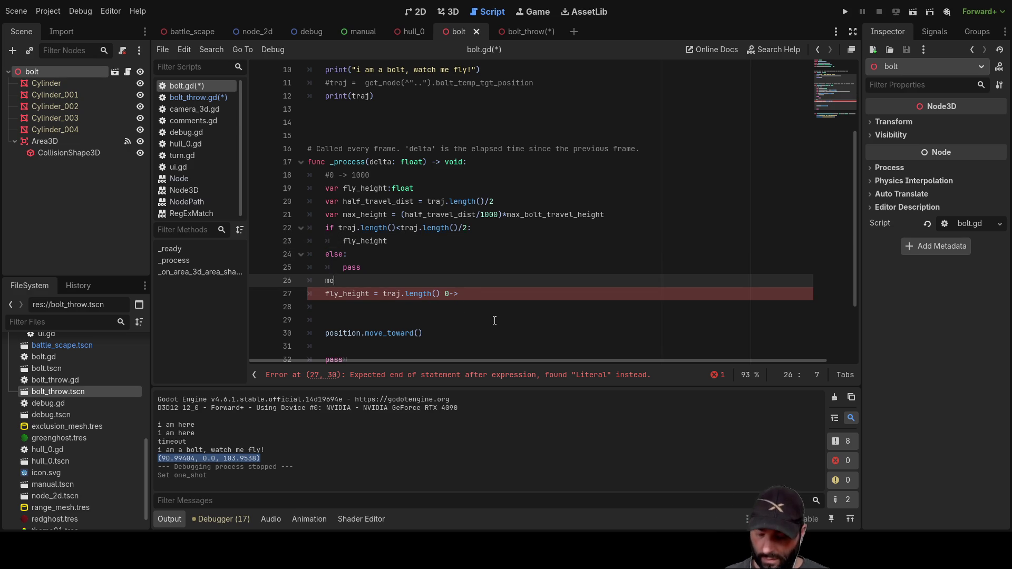
text(ve)
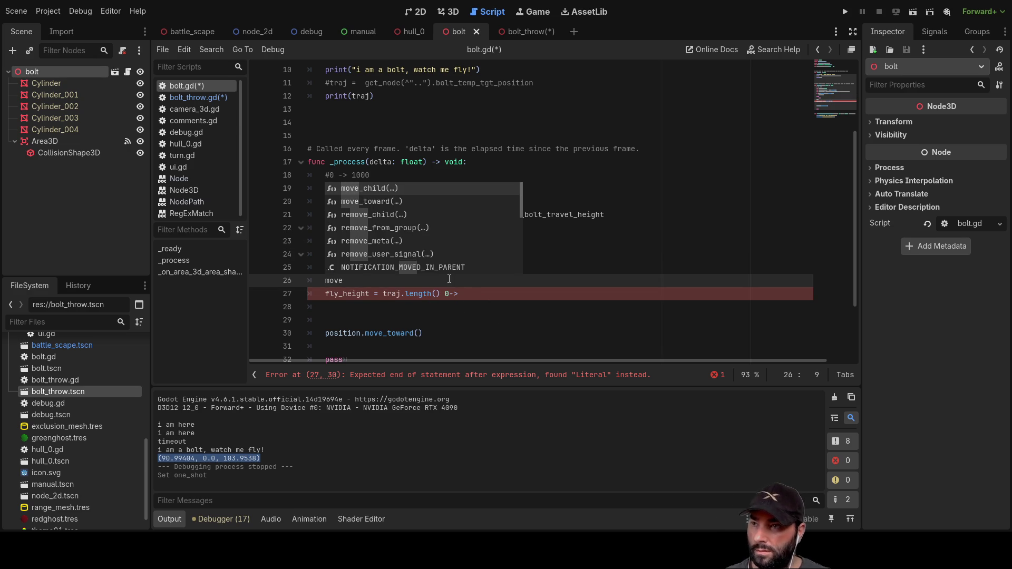
text(_and)
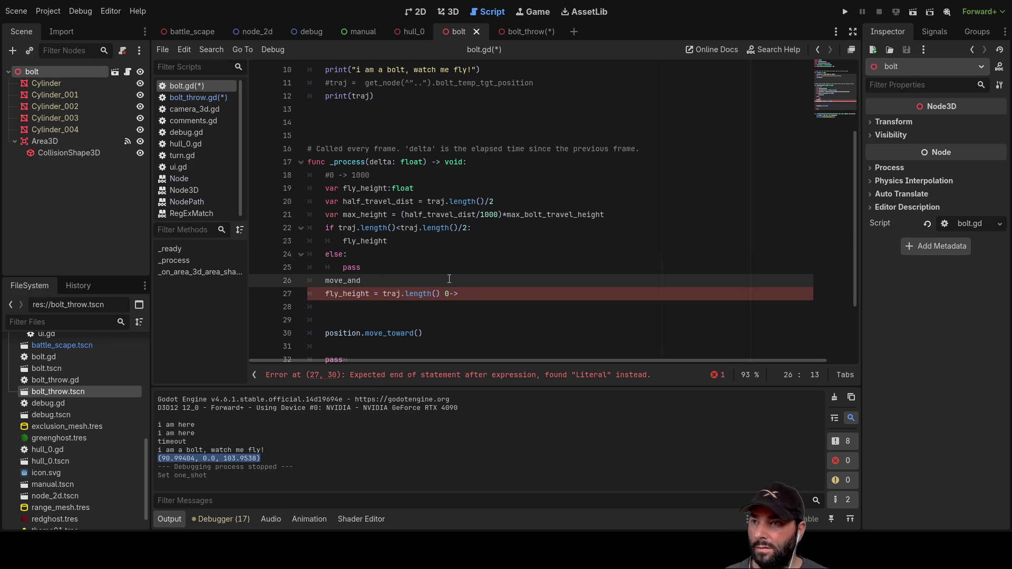
text(an)
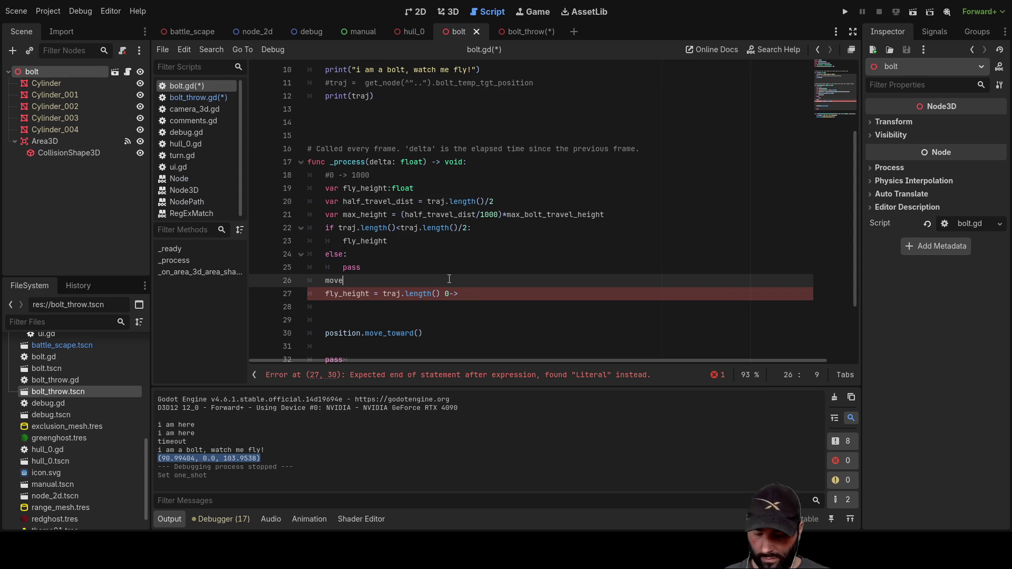
text(_)
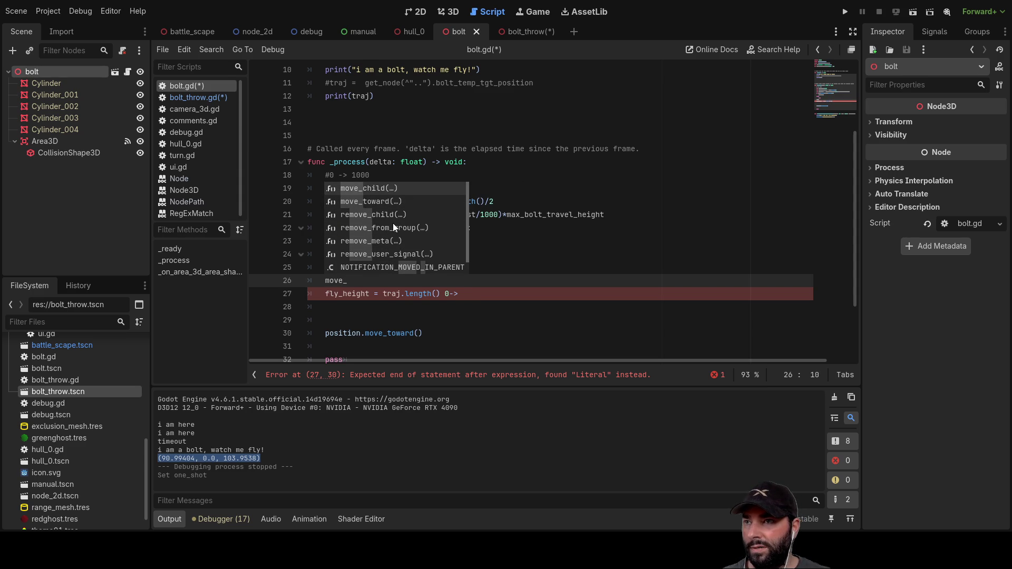
scroll(393, 223, down, 1)
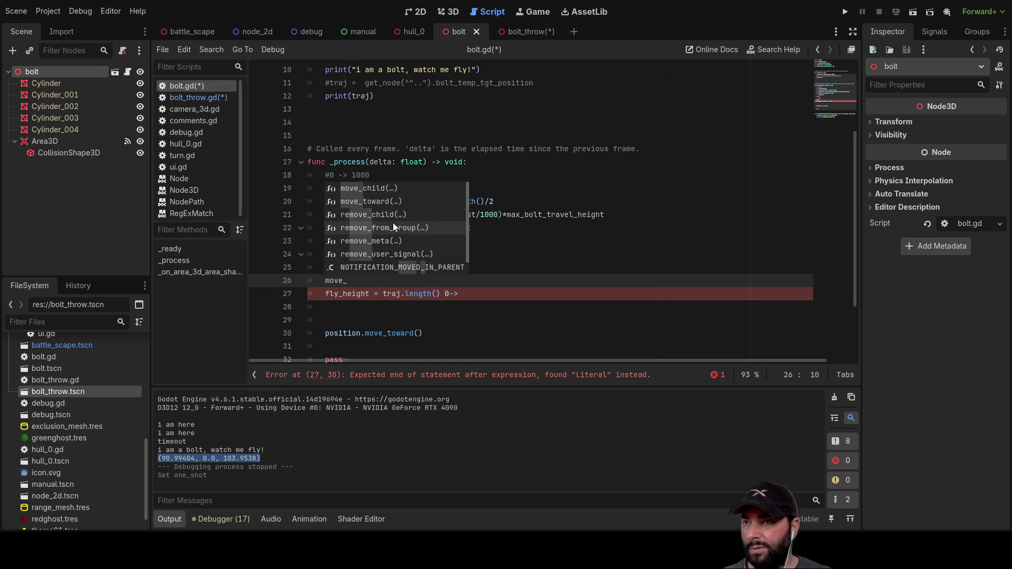
click(358, 306)
key(Up)
key(Up)
key(End)
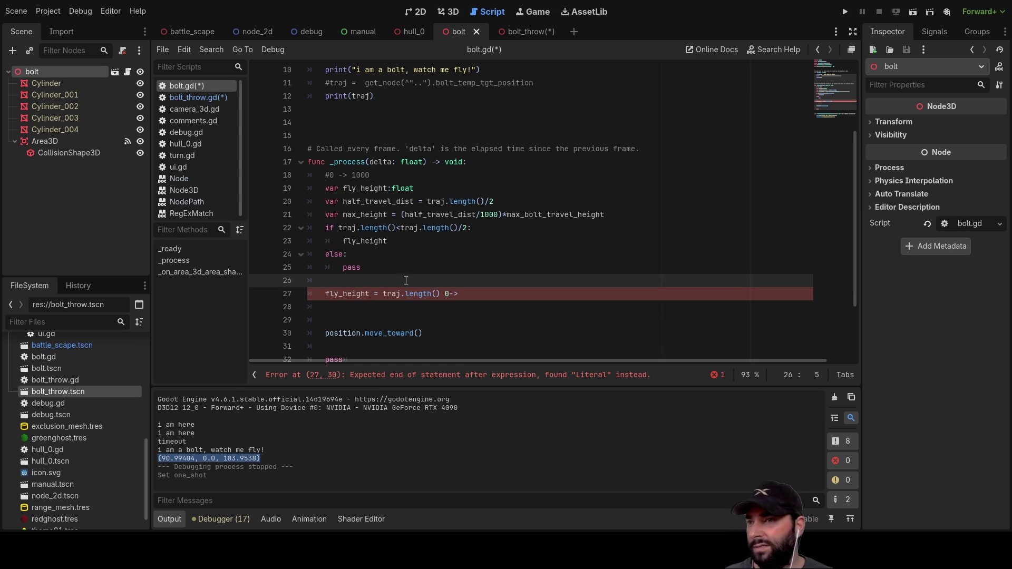
Step: Type mx+c after 'fly_height =' on line 23, then delete it again
click(405, 242)
text(=)
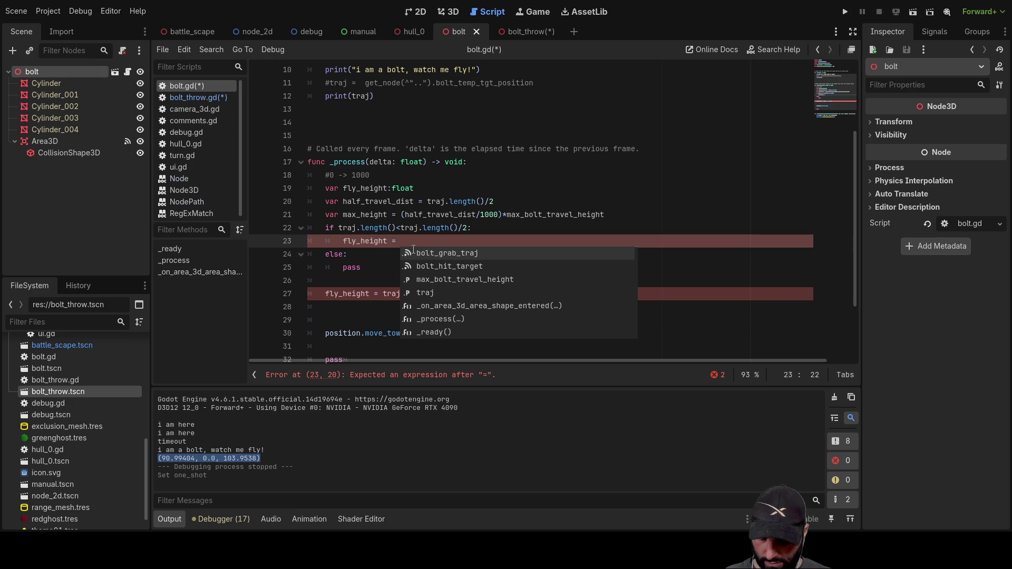
text(mx+c)
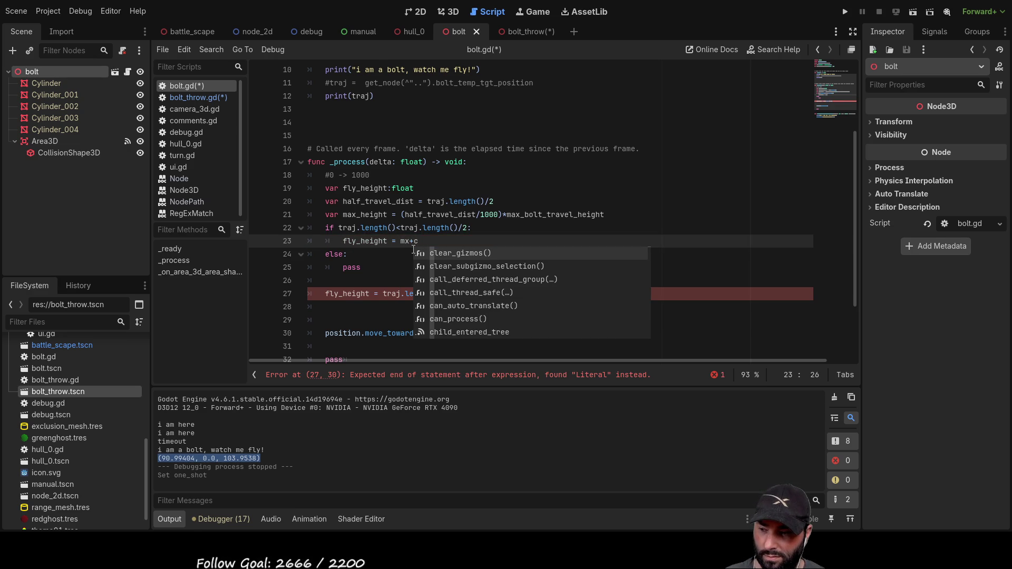
key(Left)
key(Left)
key(Left)
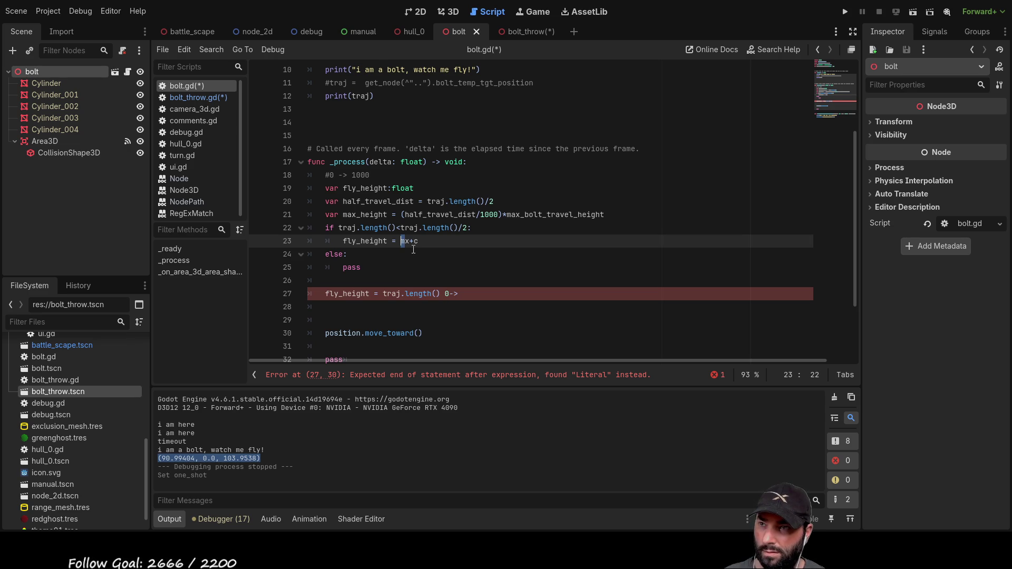
key(End)
key(BackSpace)
key(BackSpace)
key(BackSpace)
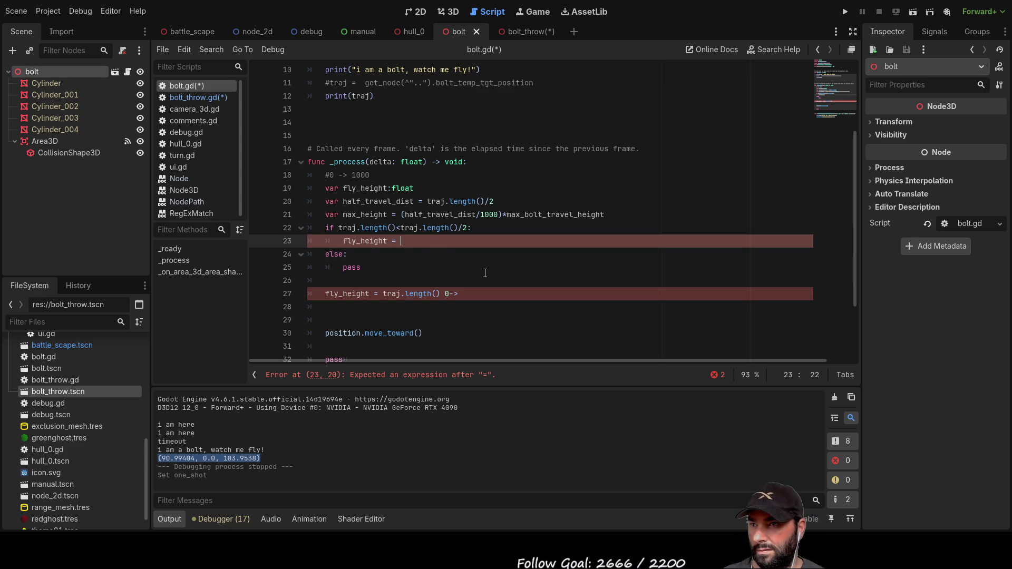
Step: Complete line 23 as fly_height = pow(2,traj.length())
drag(340, 227, 397, 228)
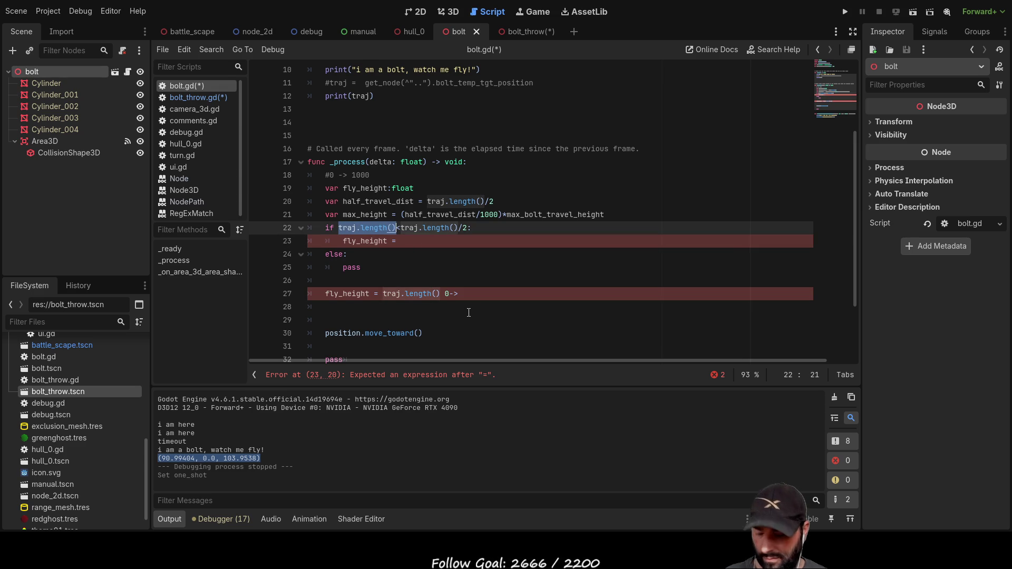
click(420, 242)
text(pow)
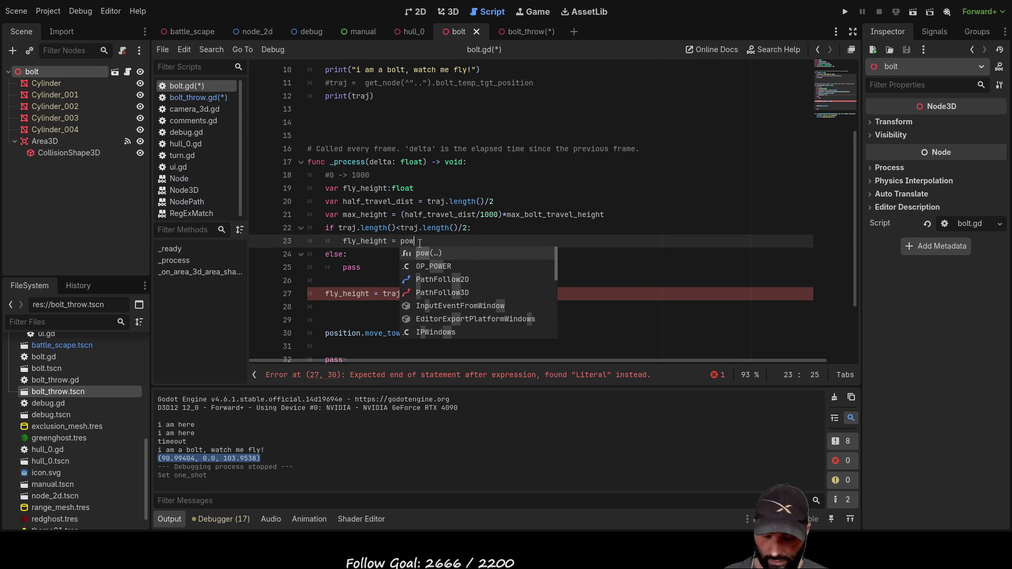
text(()
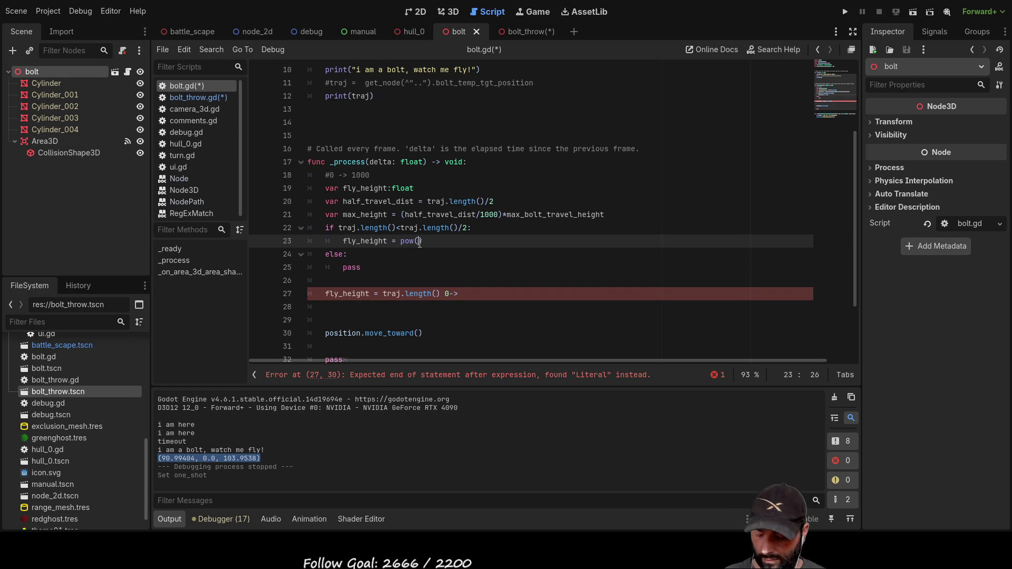
text(2)
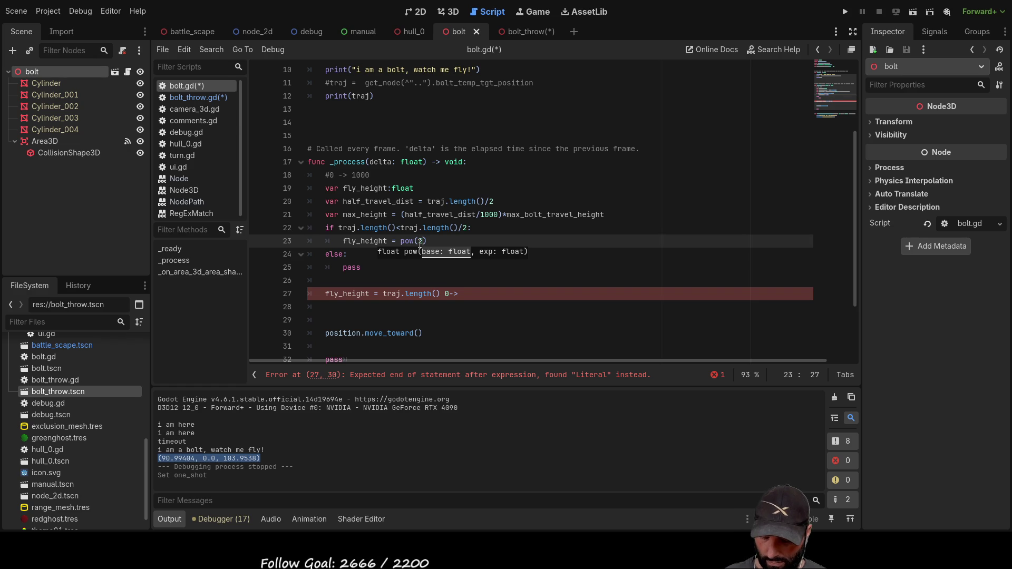
text(,traj.length())
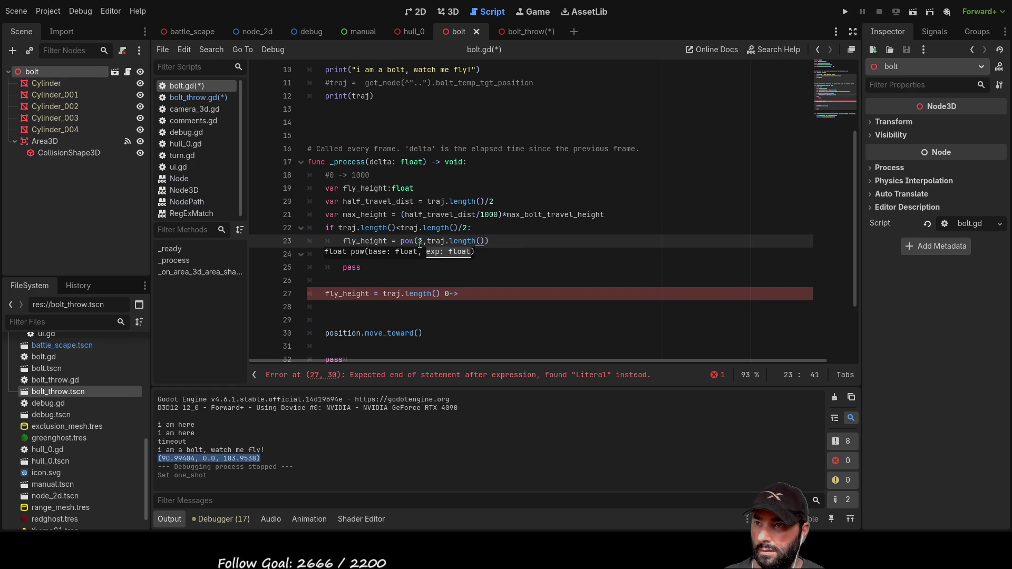
text())
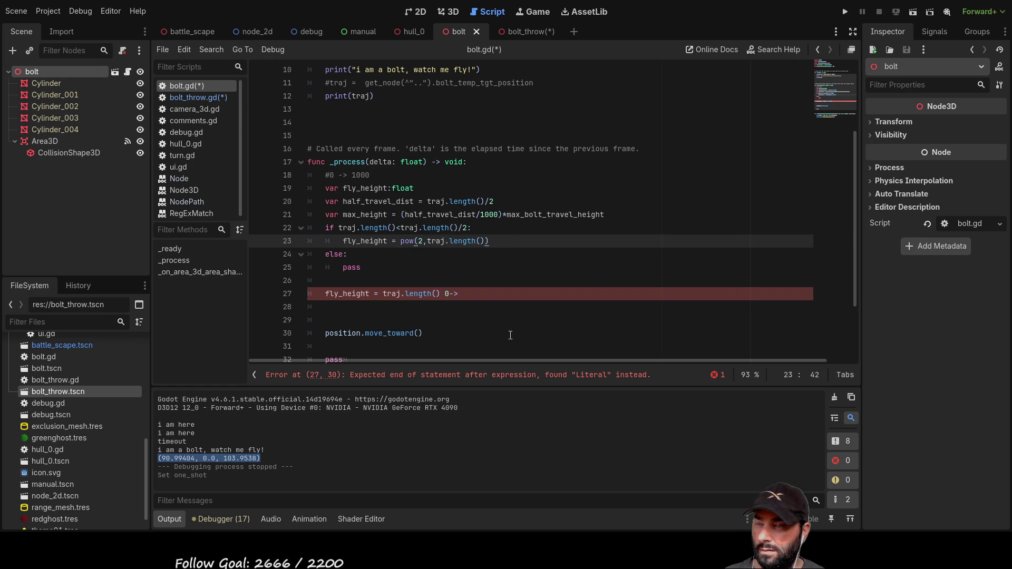
Step: Select the whole fly_height assignment on line 23
key(Home)
key(ctrl+shift+Right)
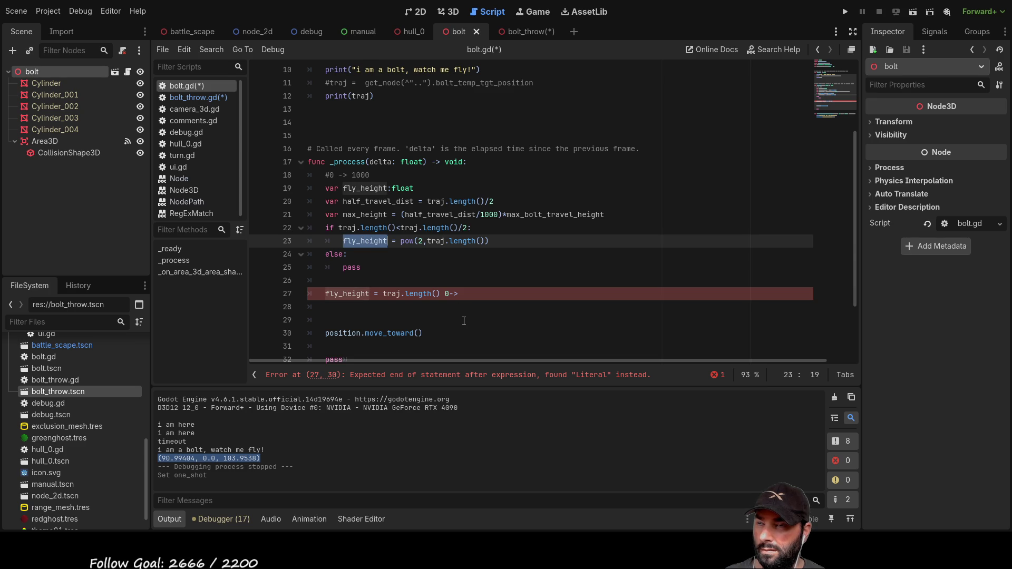
click(500, 255)
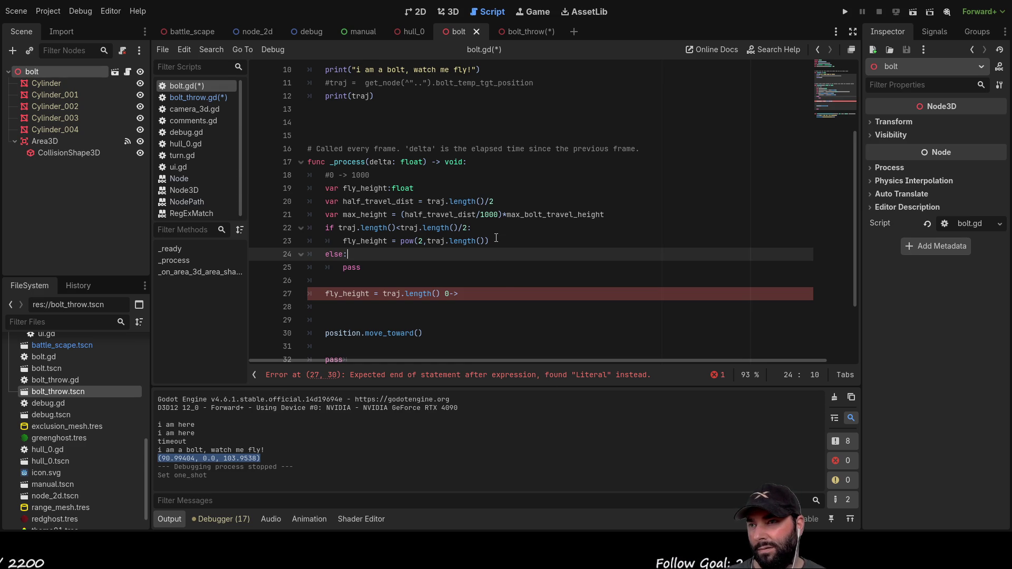
drag(343, 241, 487, 247)
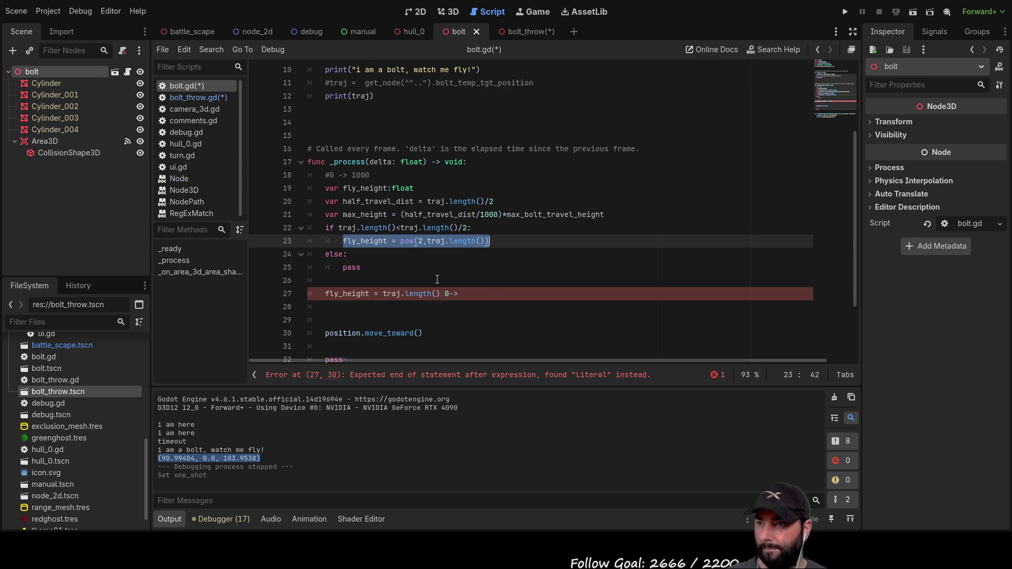
Step: Paste the assignment over pass in the else branch, negating the exponent to pow(2,-traj.length())
key(ctrl+c)
double_click(352, 267)
key(ctrl+v)
key(Left)
key(Left)
key(Left)
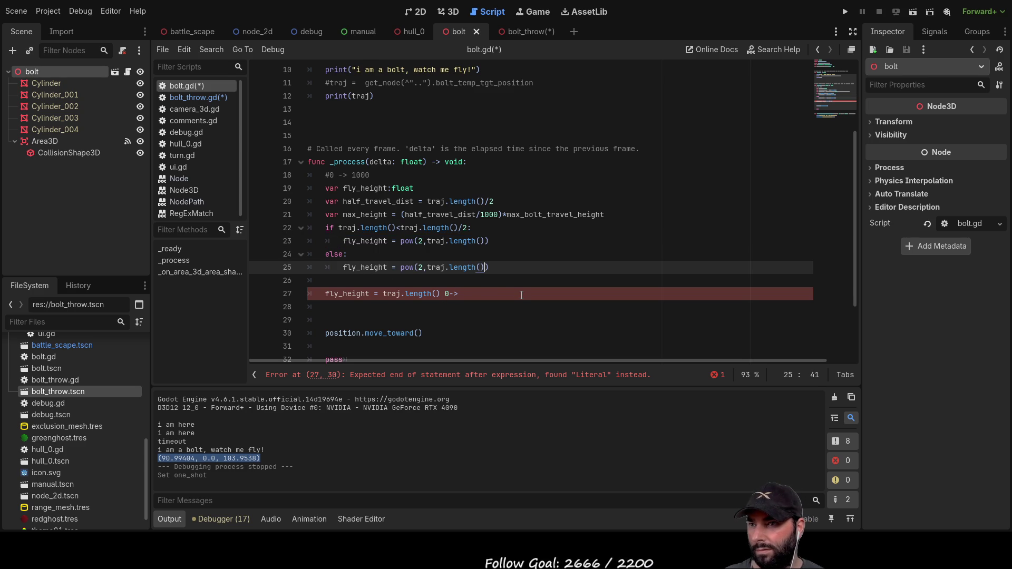
key(Left)
key(Left)
key(Left)
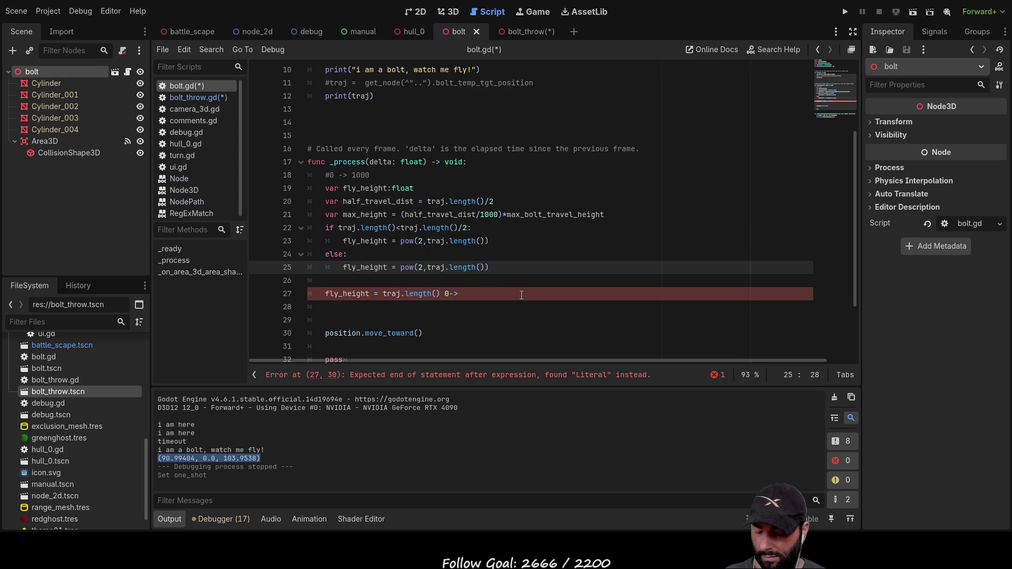
text(-)
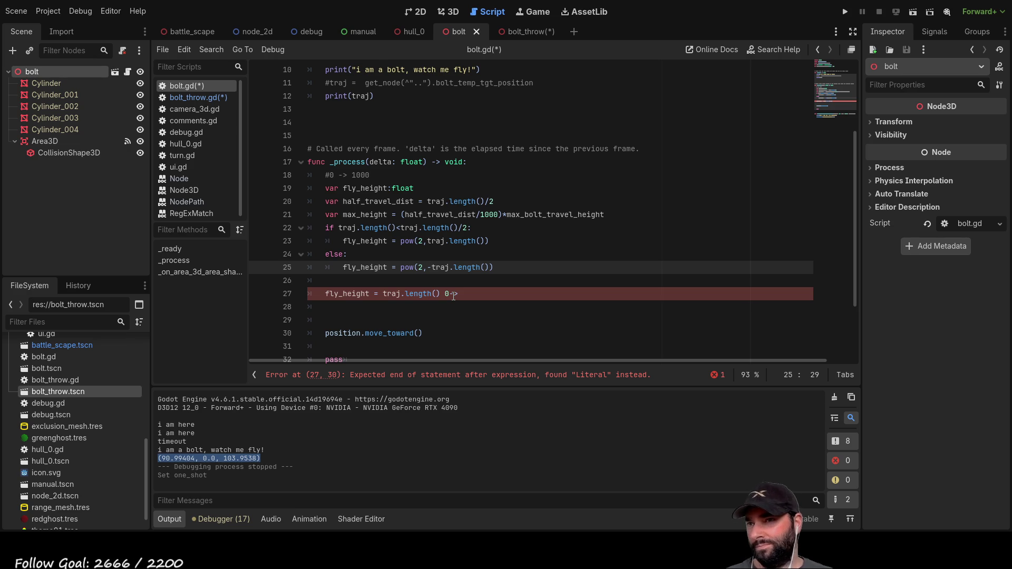
double_click(463, 241)
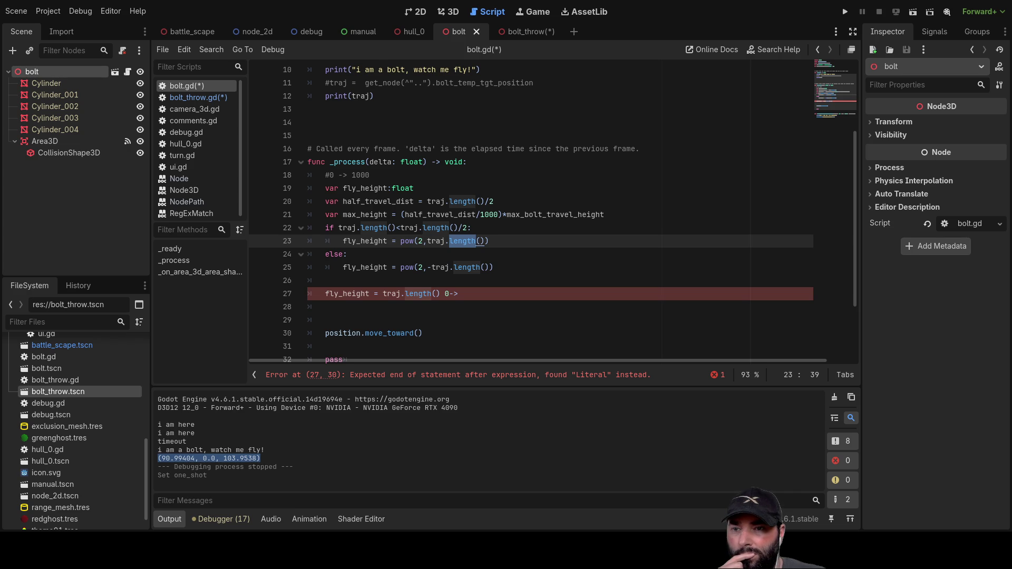
Step: Place the caret at the end of the half-travel-distance if condition
click(486, 228)
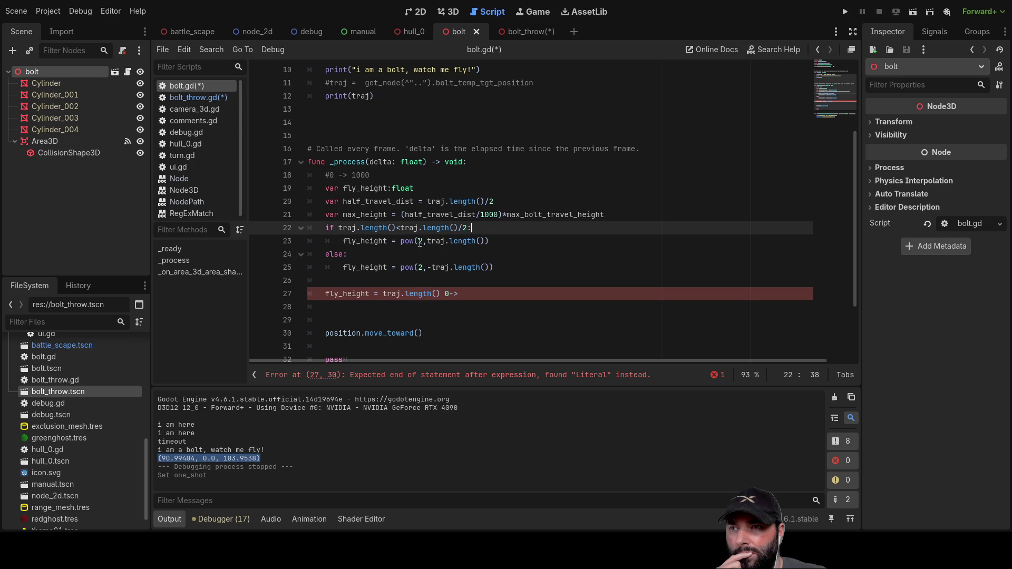
Step: Remove the base 2 and add ',2' after traj.length() in line 23's pow call
click(419, 242)
key(Delete)
key(Delete)
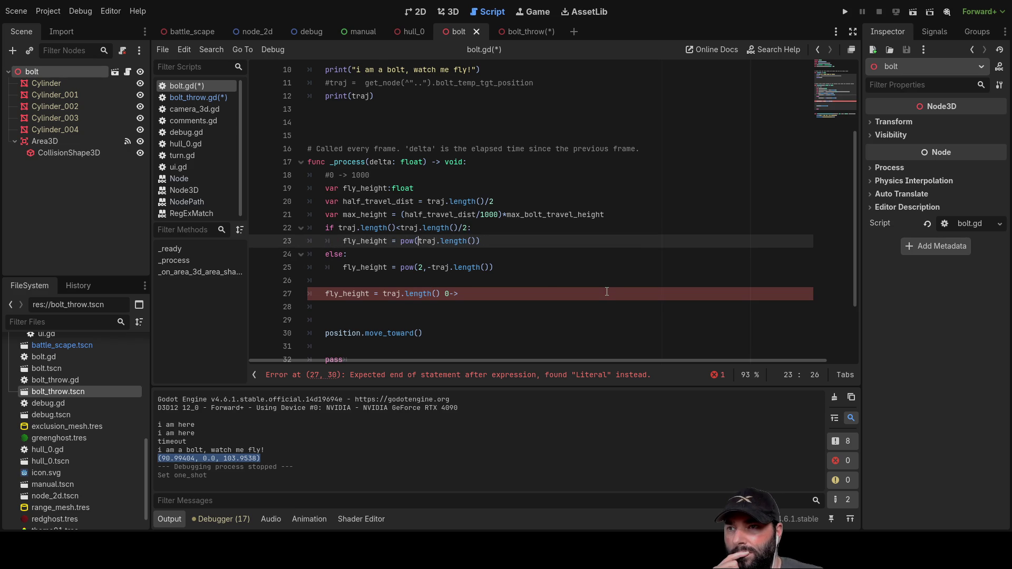
key(Right)
key(Right)
text(,2)
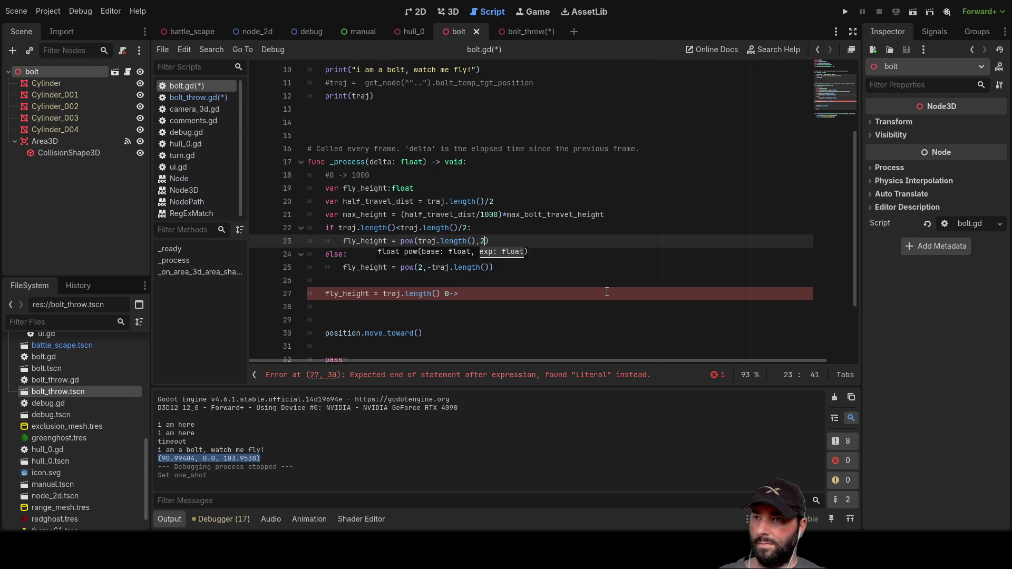
key(Down)
key(Up)
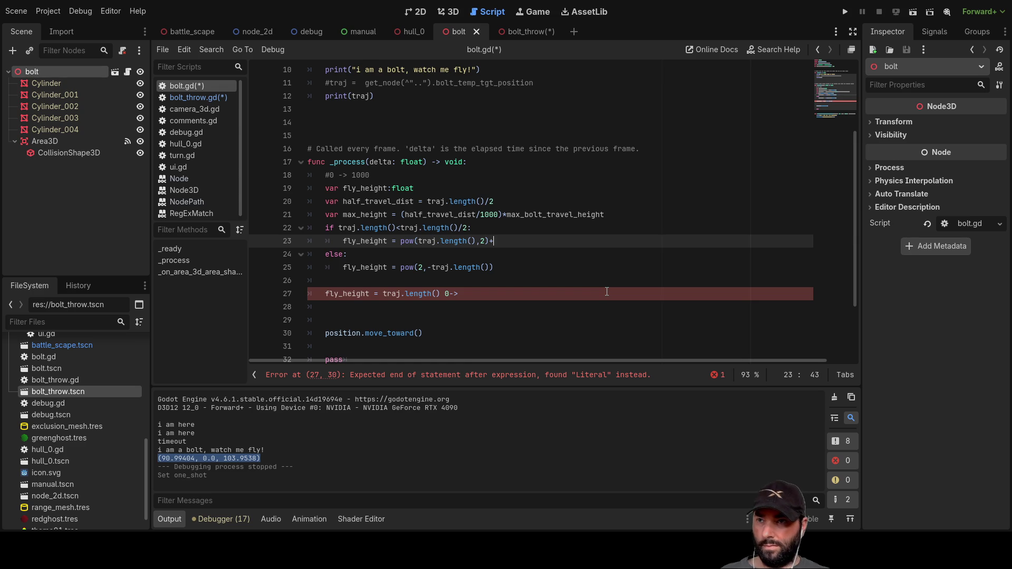
Step: Delete the stray '+' at the end of line 23, leaving pow(traj.length(),2)
key(Left)
key(Left)
key(Left)
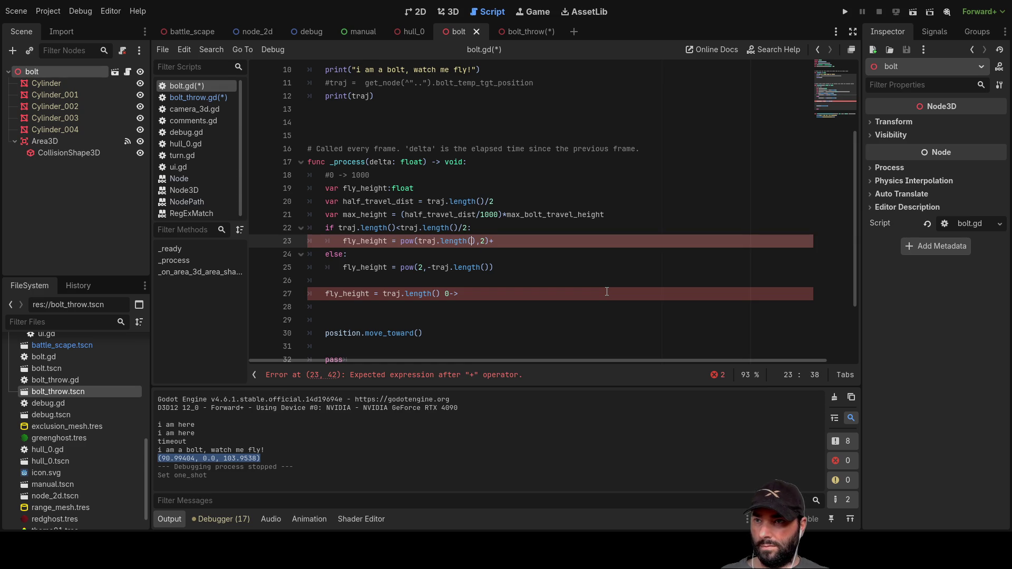
key(shift+Left)
key(shift+Left)
key(shift+Left)
key(shift+Left)
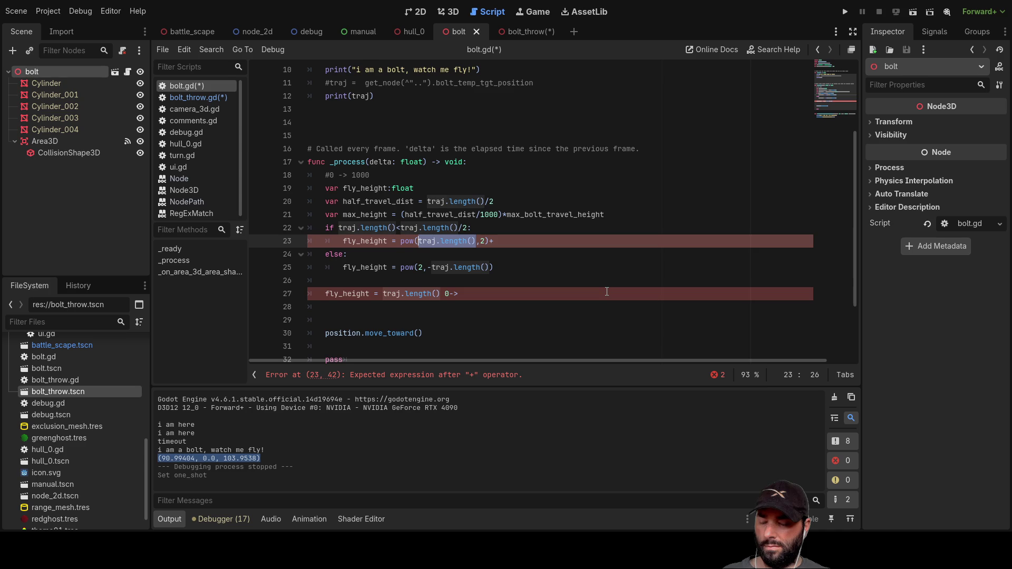
key(Left)
key(End)
key(BackSpace)
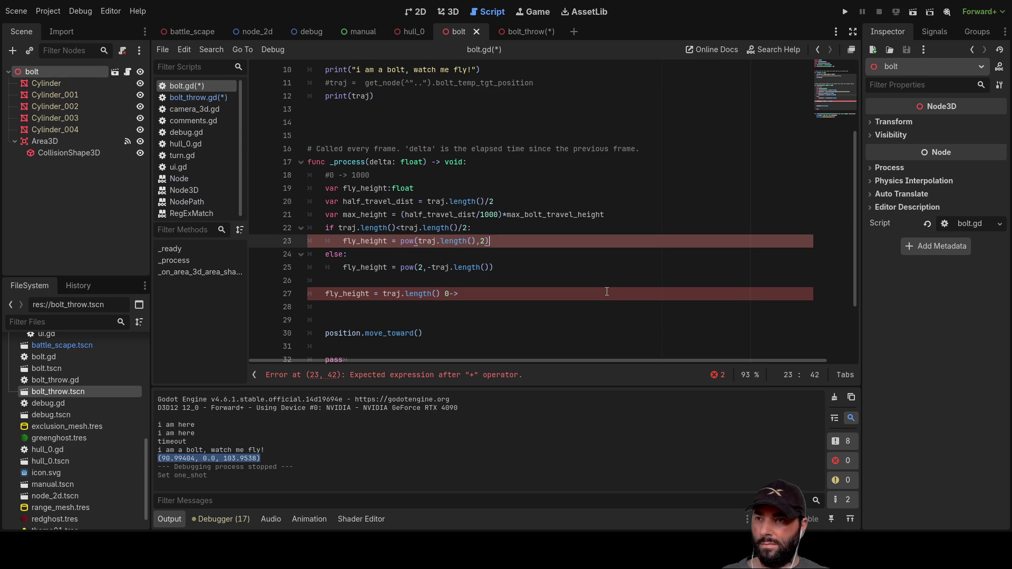
key(ctrl+Left)
key(ctrl+Left)
key(ctrl+Left)
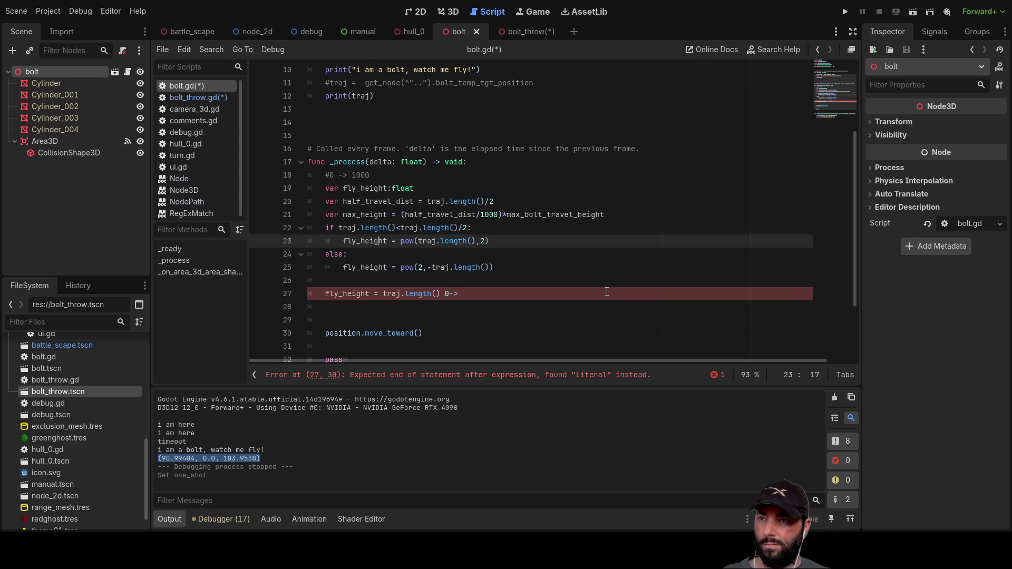
key(Right)
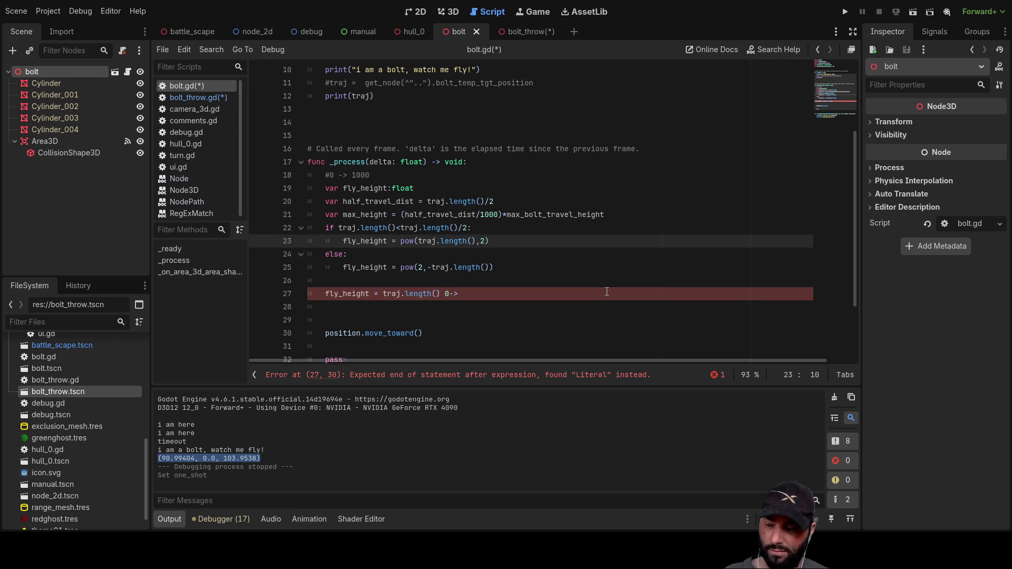
key(Right)
key(Right)
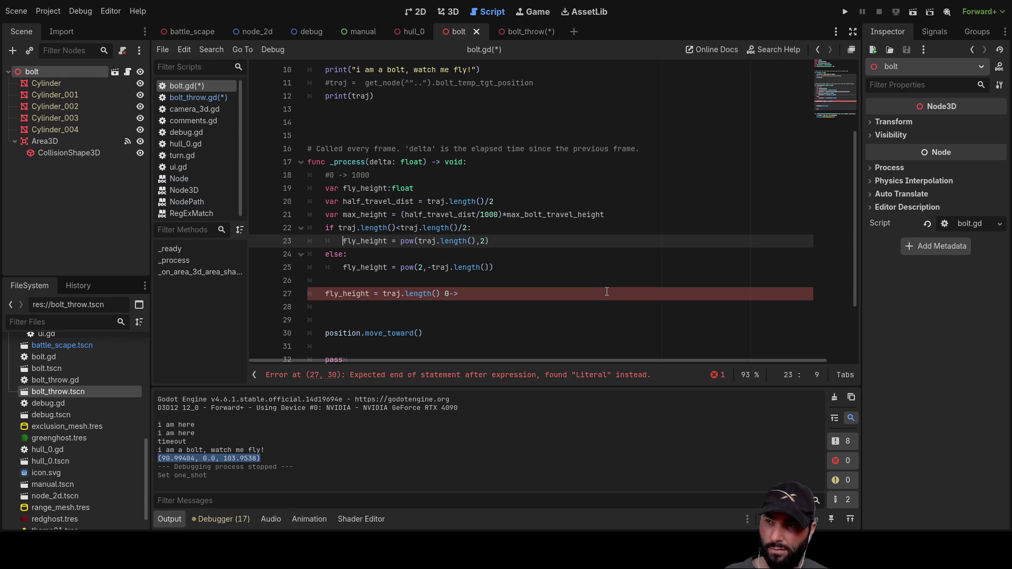
key(Right)
key(Right)
key(Right)
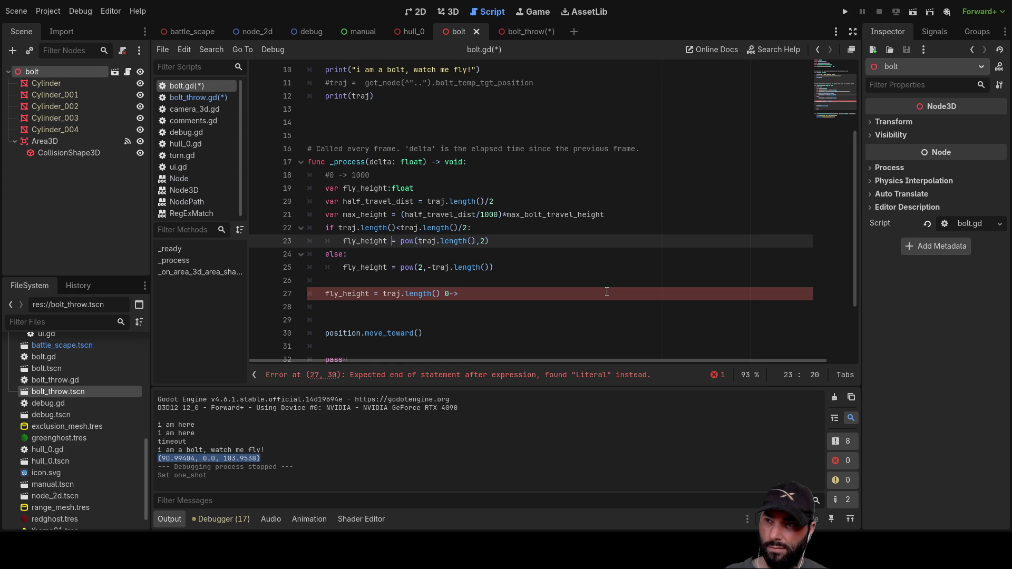
key(Right)
key(Right)
key(Right)
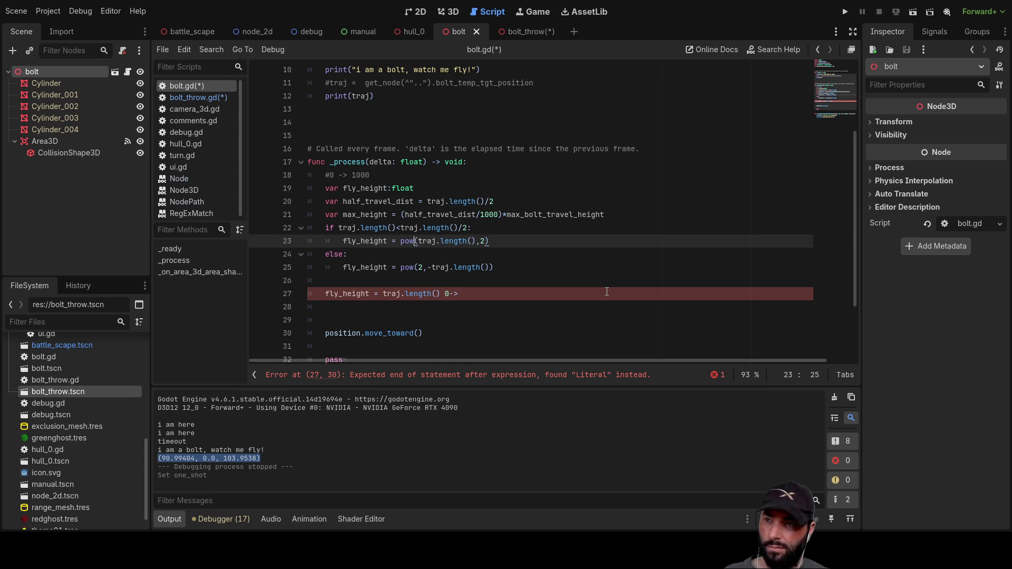
key(Left)
key(Left)
key(Left)
key(Left)
key(Left)
key(Left)
key(Left)
key(Left)
key(Left)
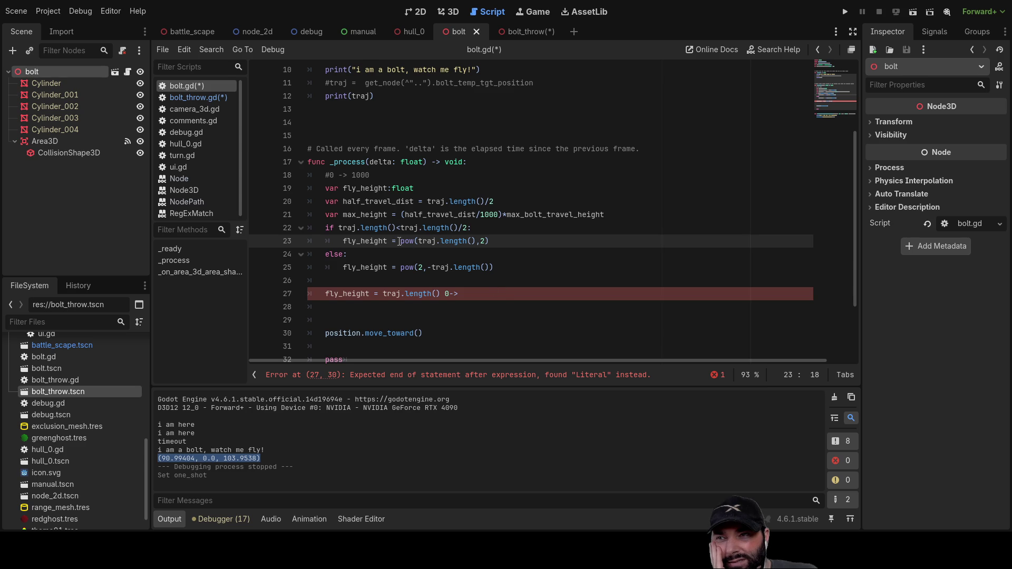
drag(399, 241, 527, 247)
Step: Delete the pow formulas from both the if and else fly_height assignments
key(BackSpace)
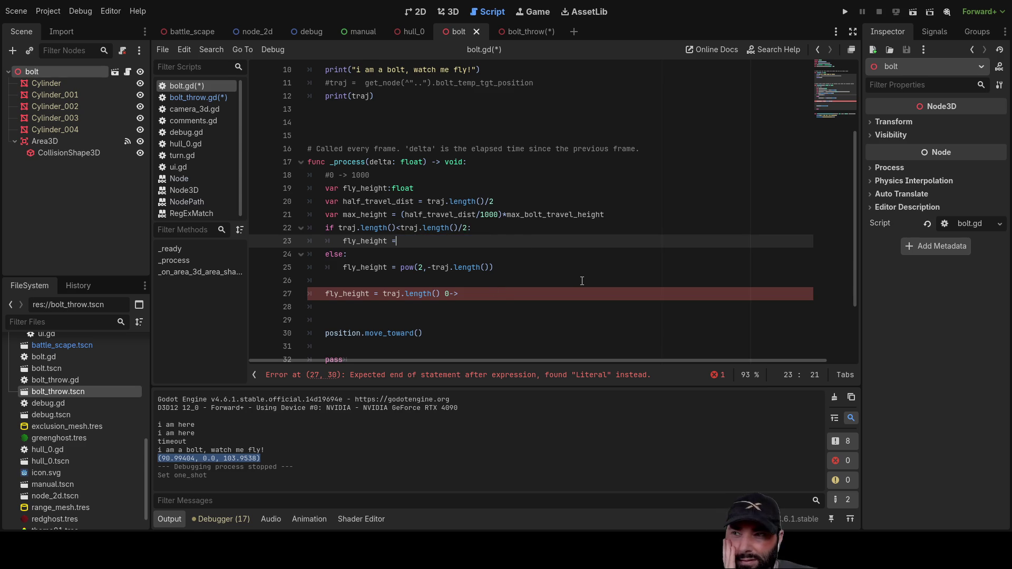
key(Down)
drag(493, 267, 401, 269)
key(BackSpace)
key(Up)
key(Up)
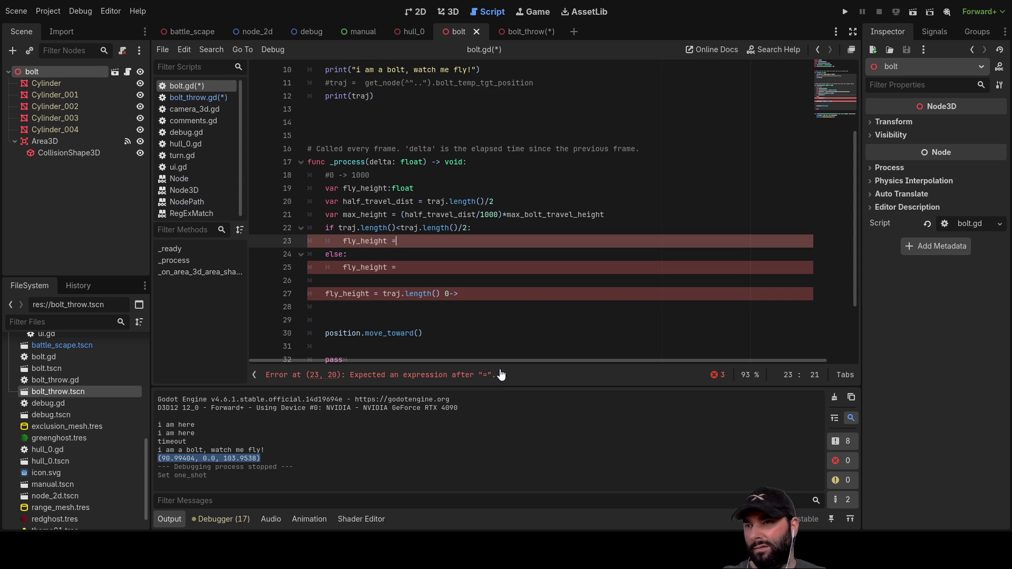
Step: Copy max_height from line 21 in as the if branch's fly_height value
key(Home)
key(End)
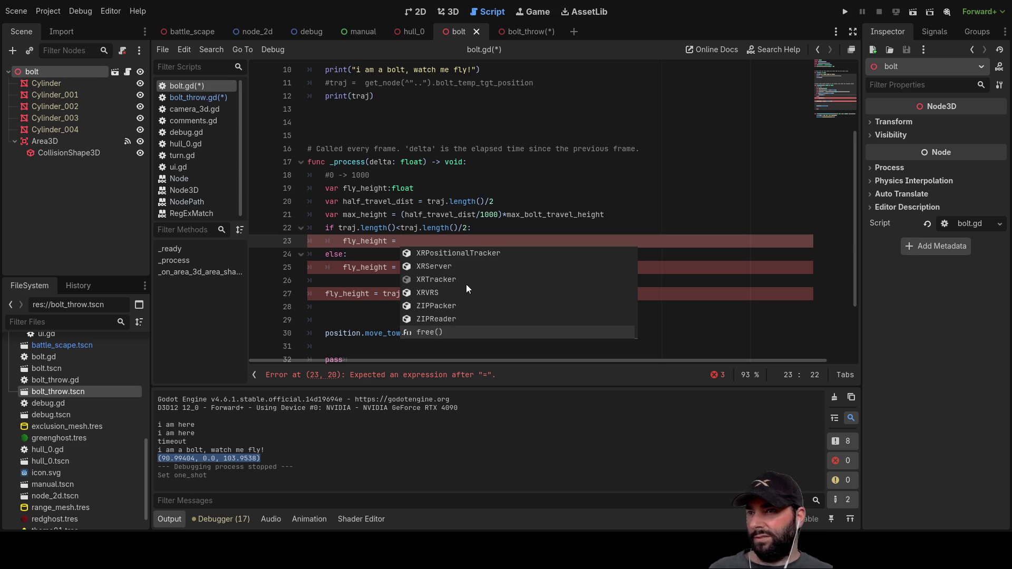
click(367, 215)
double_click(367, 215)
key(ctrl+c)
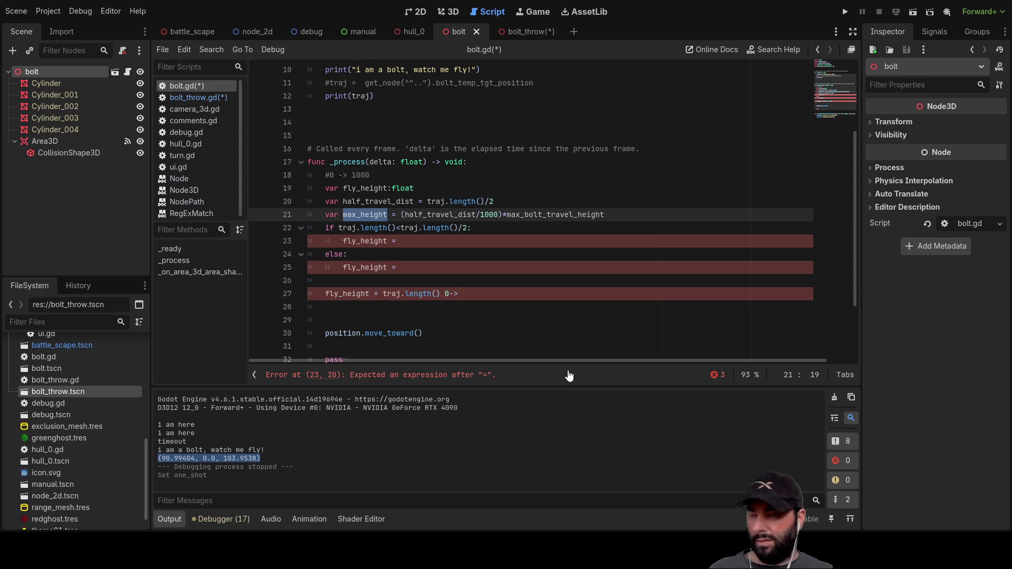
click(412, 247)
key(ctrl+v)
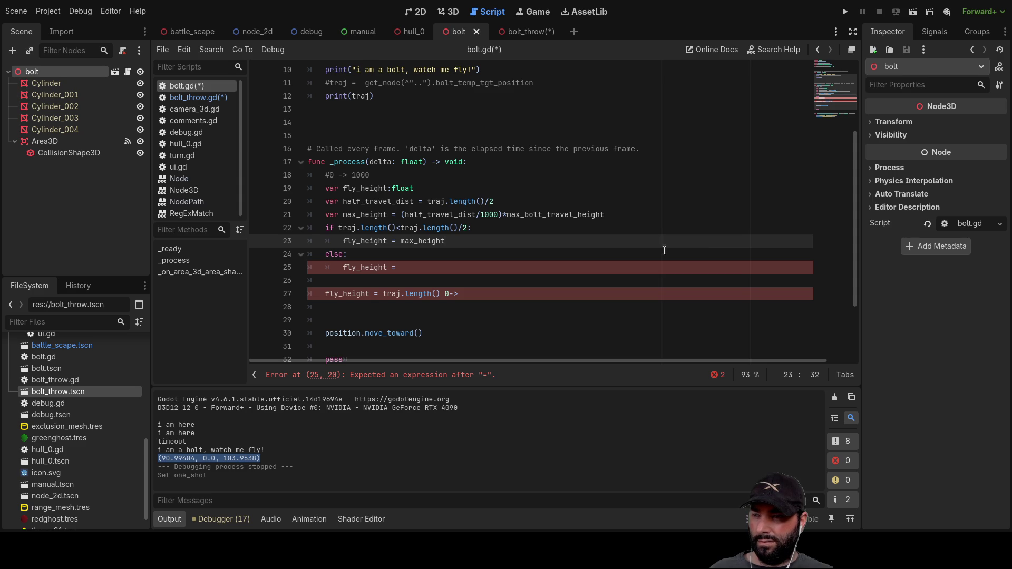
key(ctrl+z)
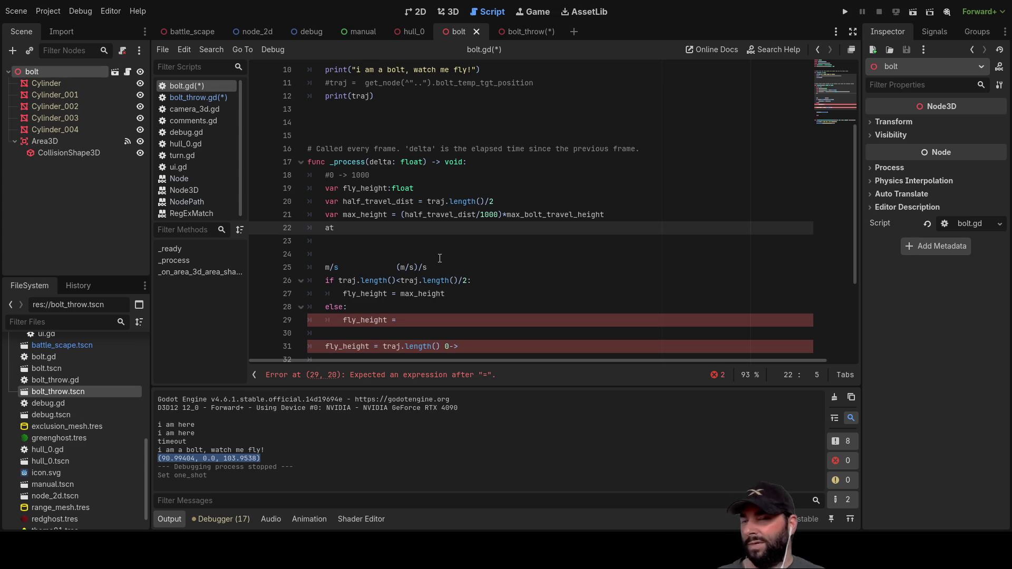
Step: Delete the stray 'at' characters on line 22 under the max_height declaration
key(Delete)
key(Down)
key(Down)
key(Up)
key(Up)
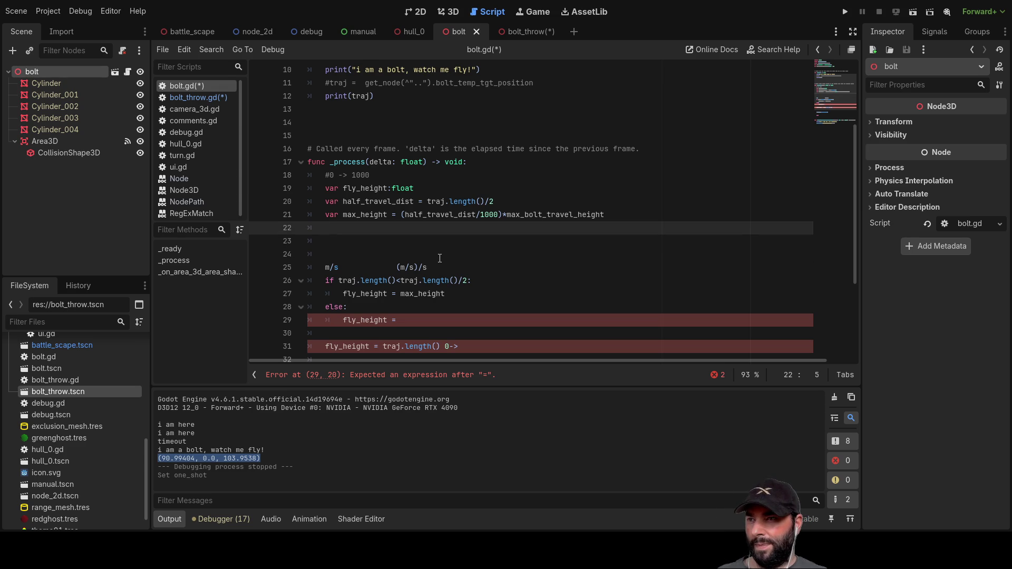
Step: Write the condition 'if fly_height < -1:' on line 22
text(if)
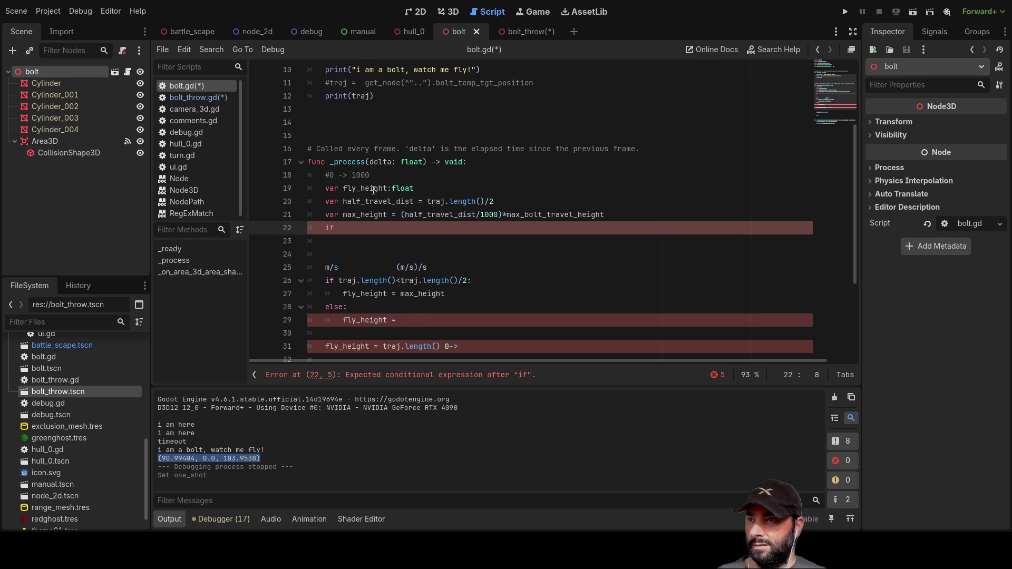
double_click(364, 188)
key(ctrl+c)
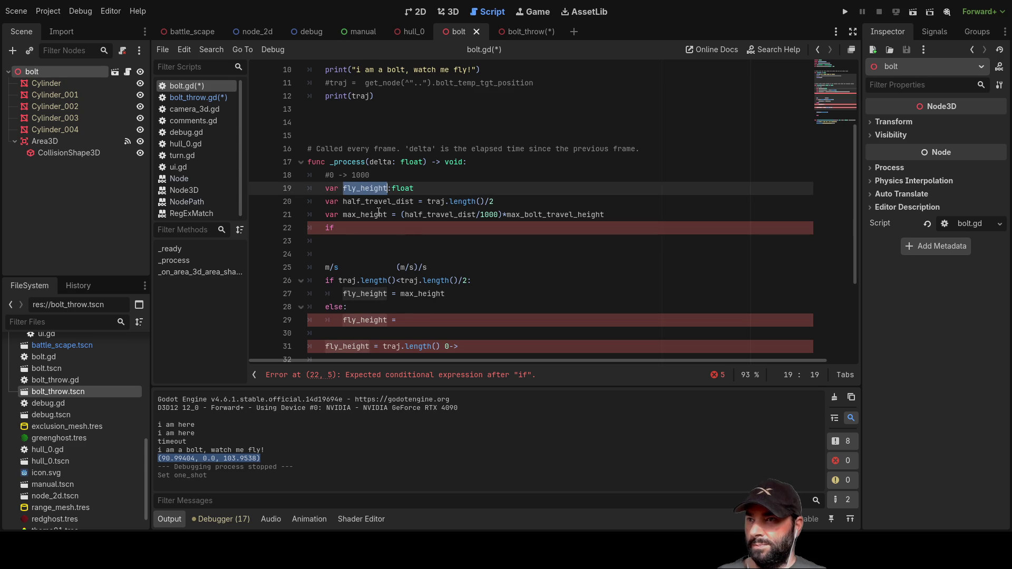
click(437, 228)
key(ctrl+v)
text(< 0)
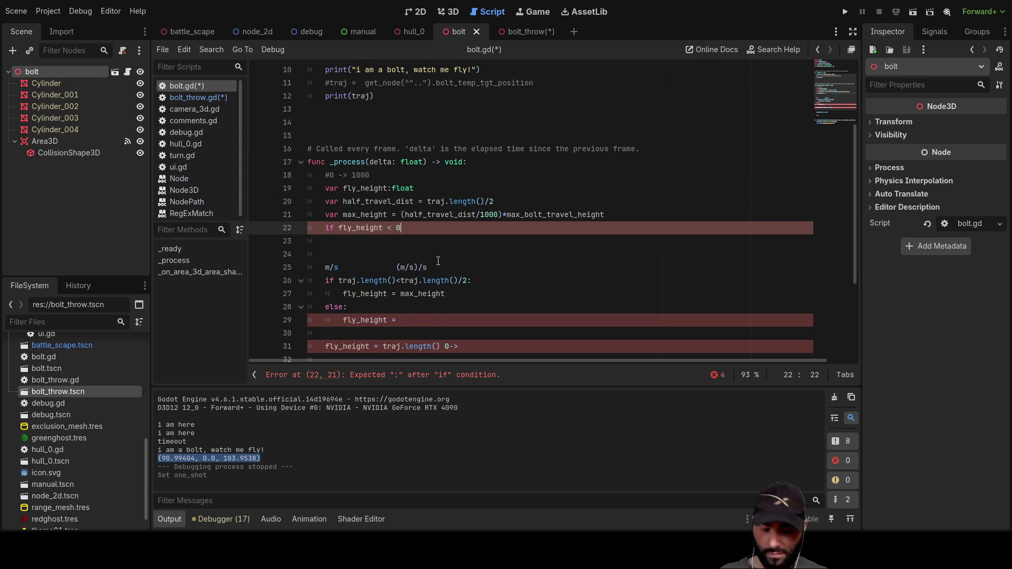
key(Return)
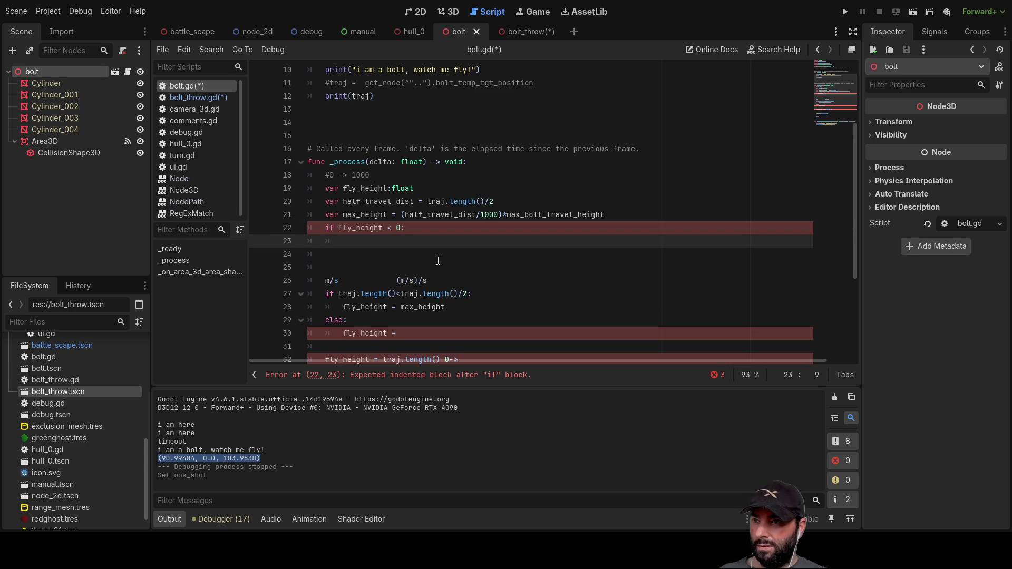
key(Up)
key(Right)
key(Right)
key(Right)
key(BackSpace)
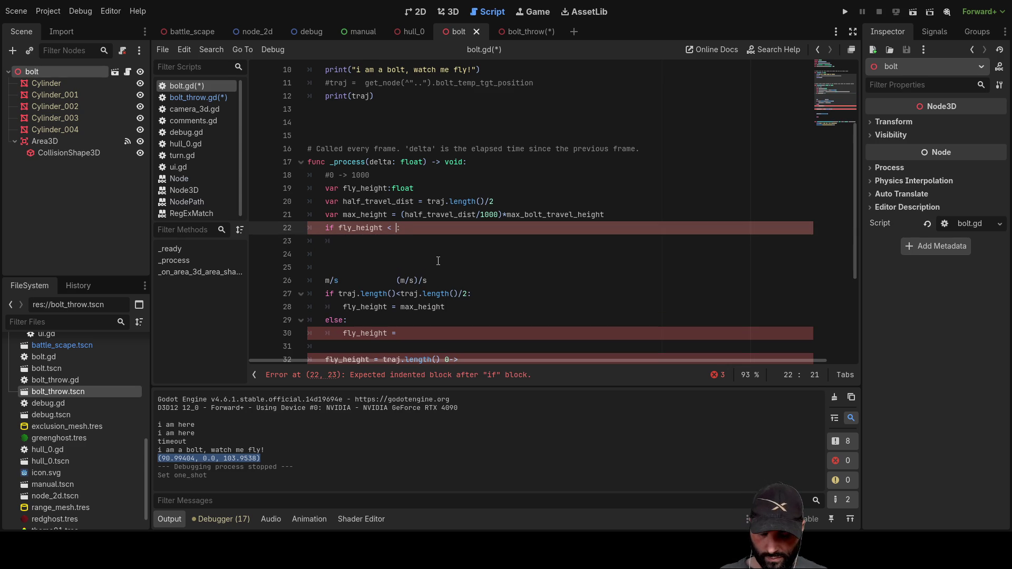
text(-1)
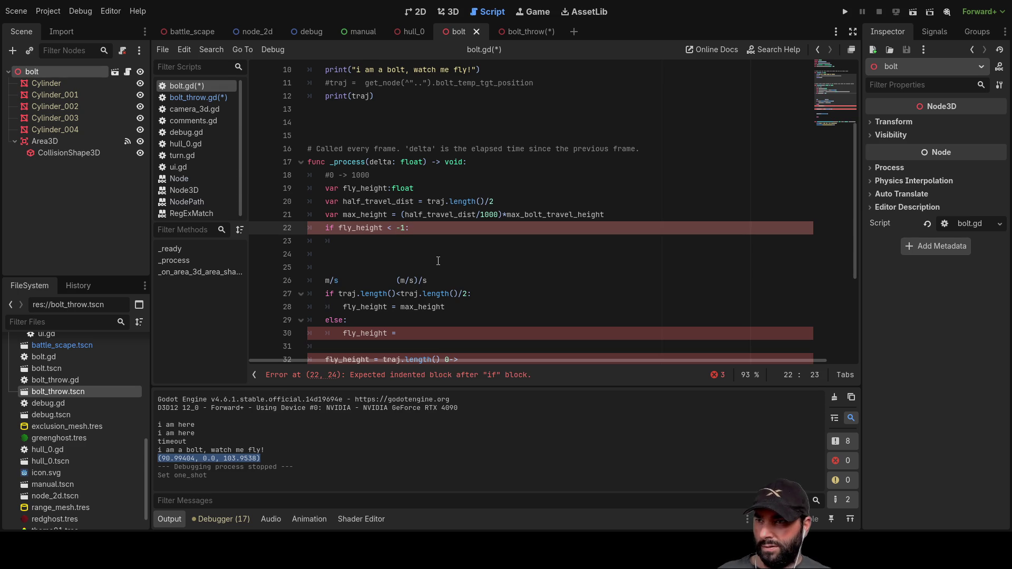
key(Down)
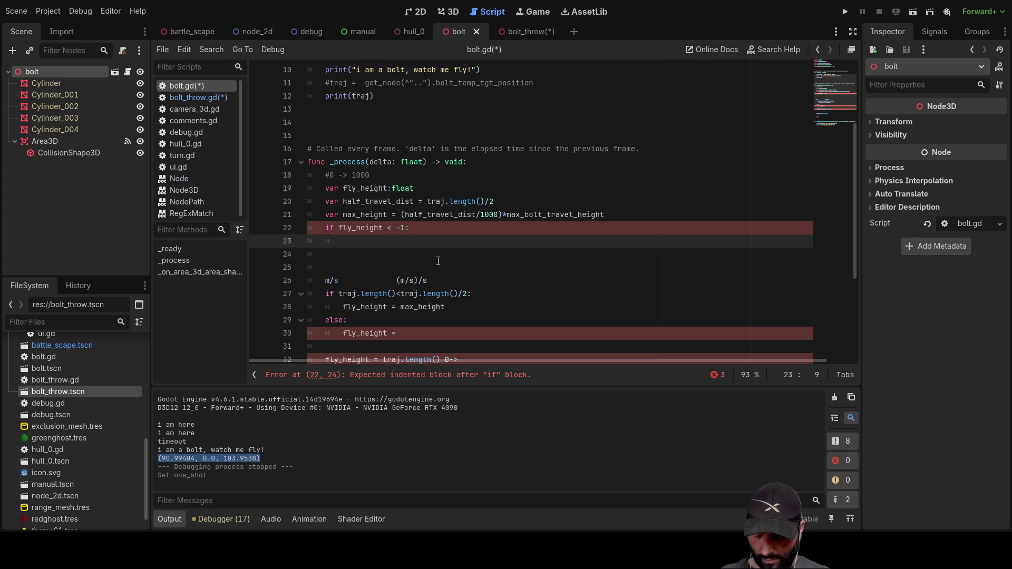
Step: Add queue_free() as the body of the check and look up its definition
text(get)
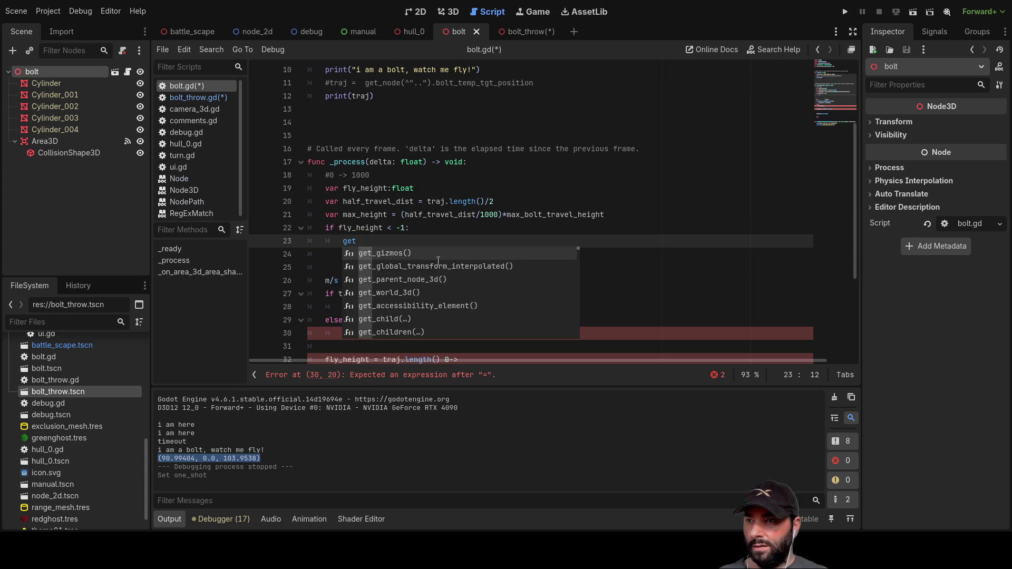
key(BackSpace)
key(BackSpace)
key(BackSpace)
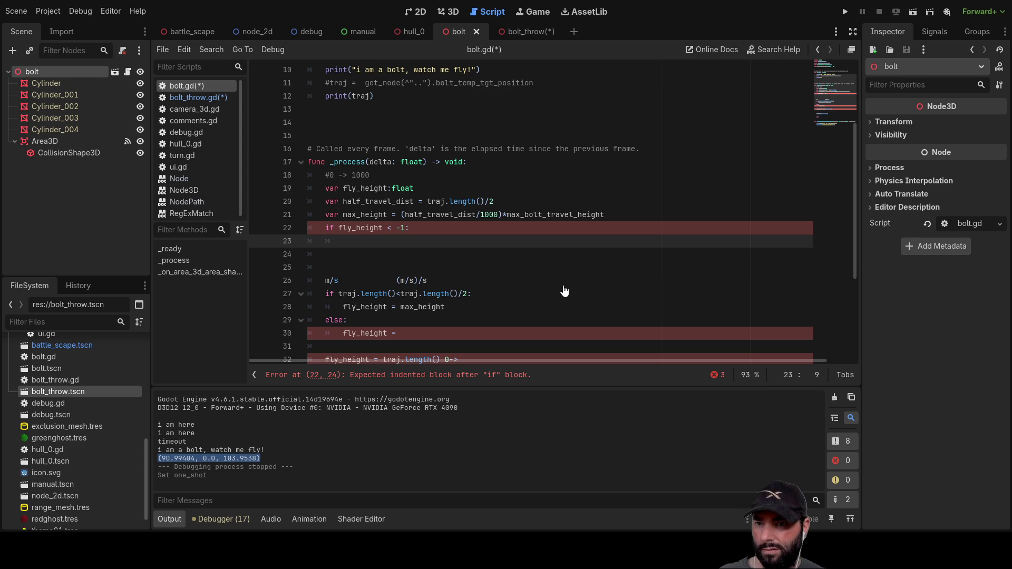
text(queue_free())
key(Down)
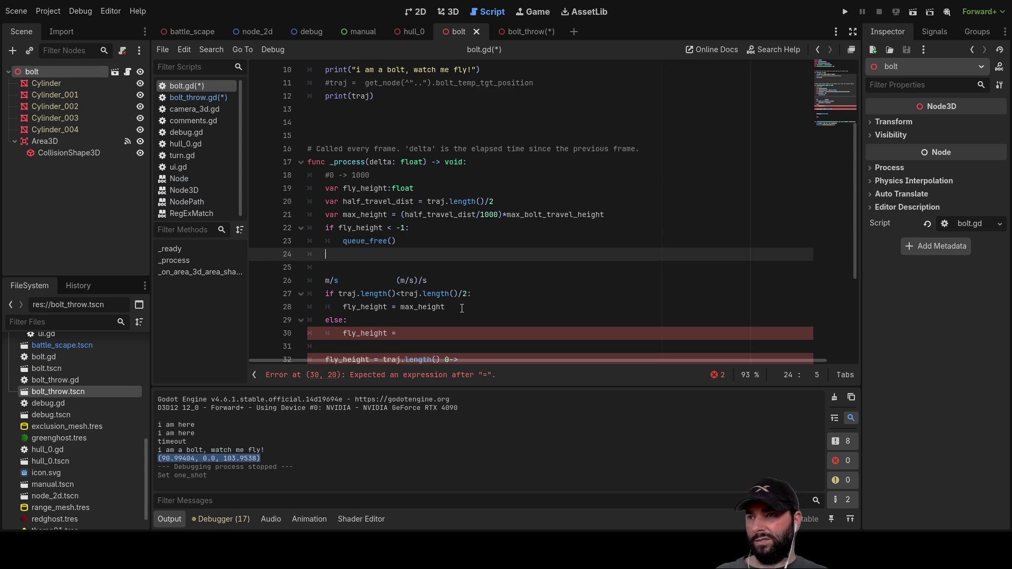
click(363, 241)
key(ctrl)
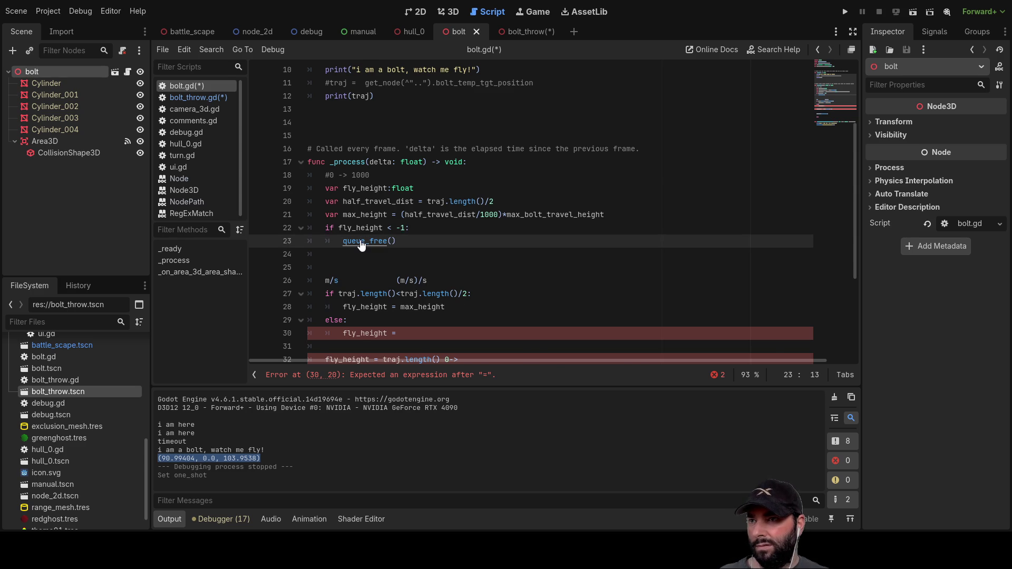
ctrl+click(362, 242)
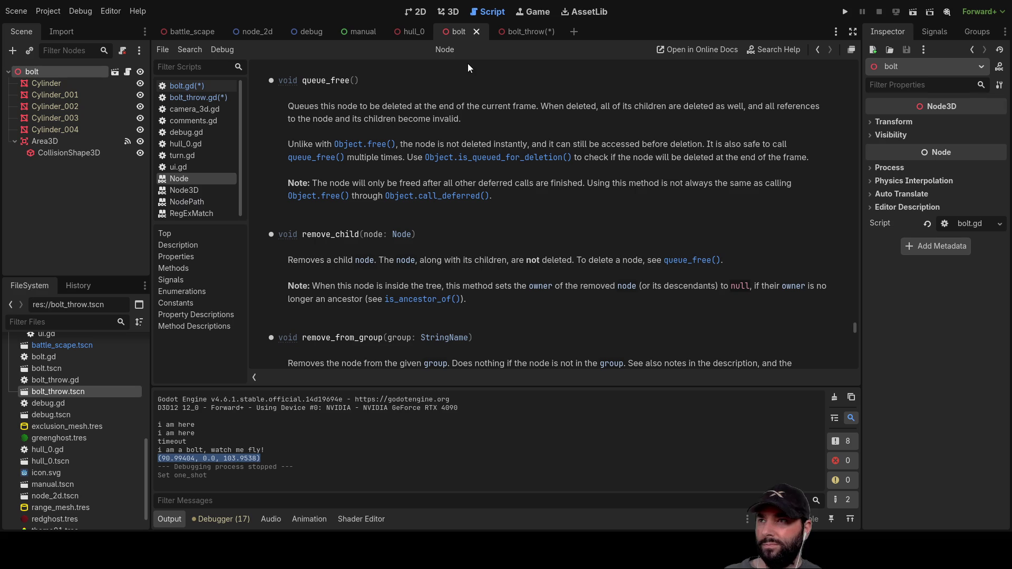
click(191, 87)
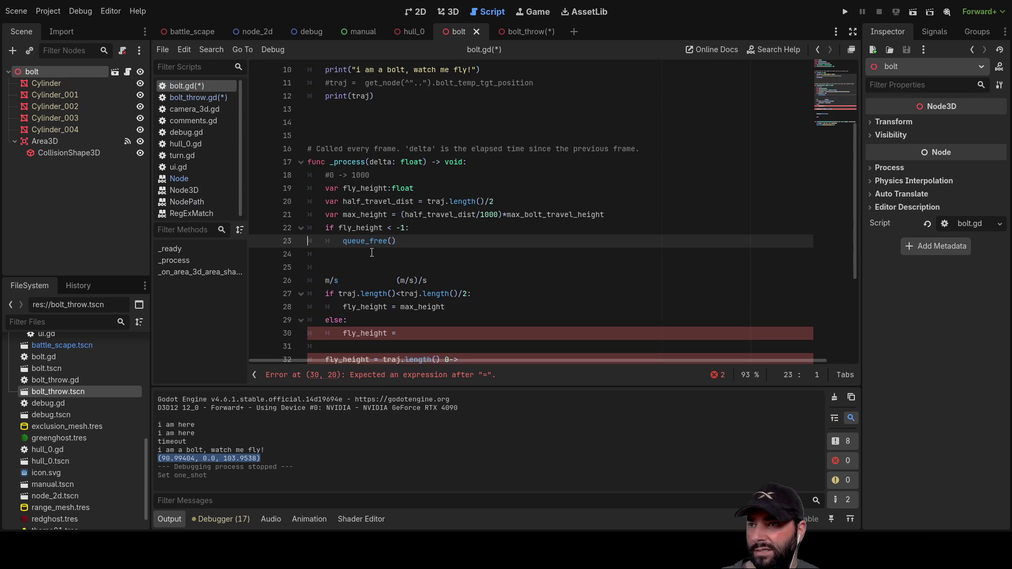
Step: Cut the fly_height < -1 block and paste it after position.move_toward()
click(324, 230)
key(Return)
key(Return)
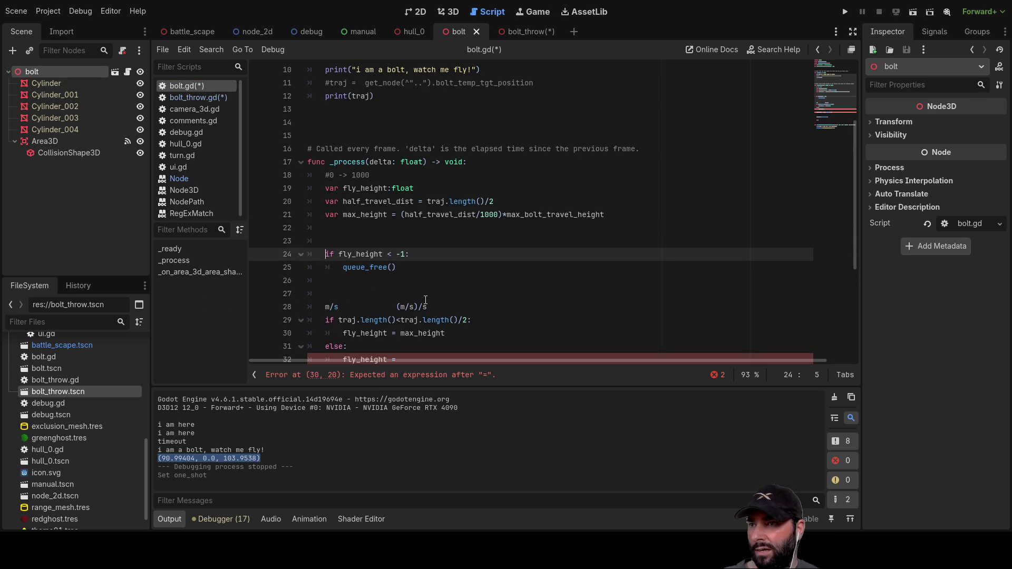
key(shift+Down)
key(ctrl+shift+Right)
key(ctrl+shift+Right)
key(ctrl+shift+Right)
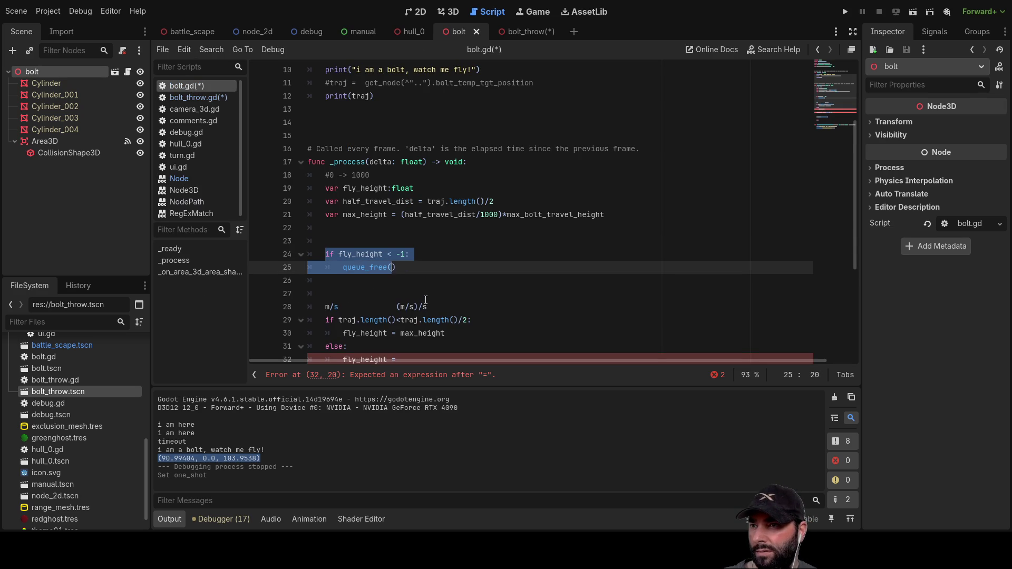
key(ctrl+x)
scroll(411, 274, down, 4)
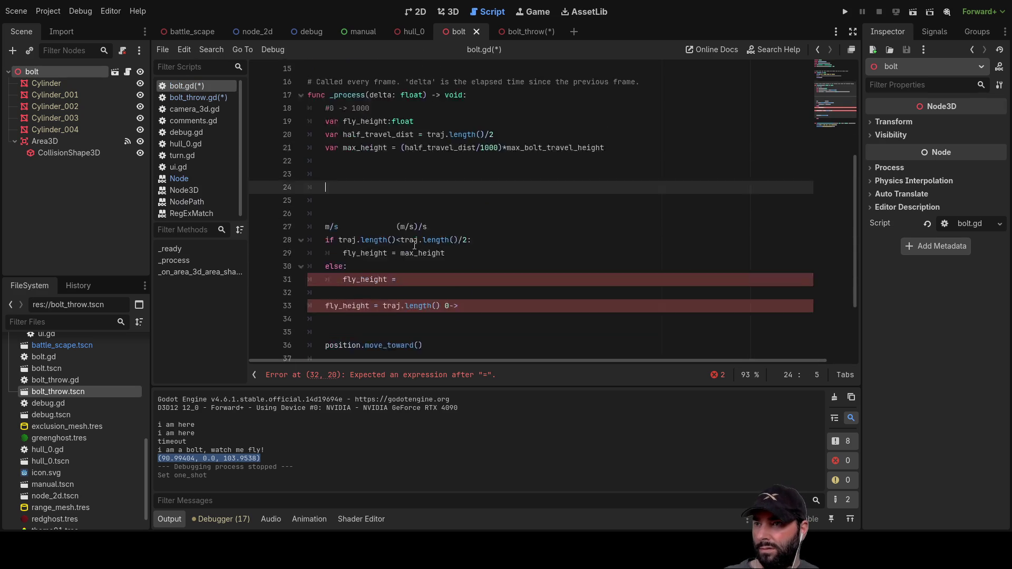
click(333, 256)
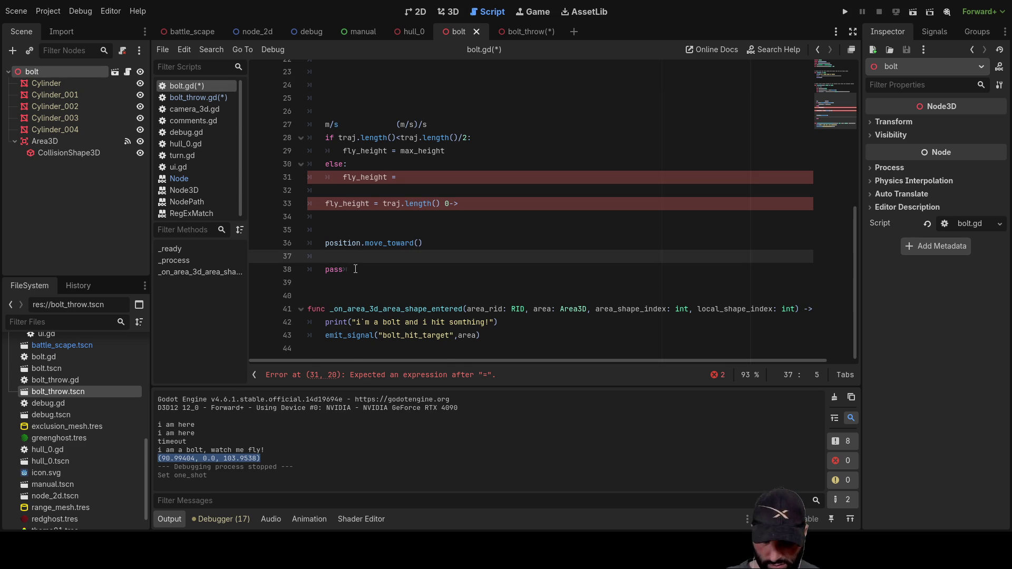
key(Return)
key(Return)
key(ctrl+v)
Step: Delete the leftover pass line at the end of _process
key(Down)
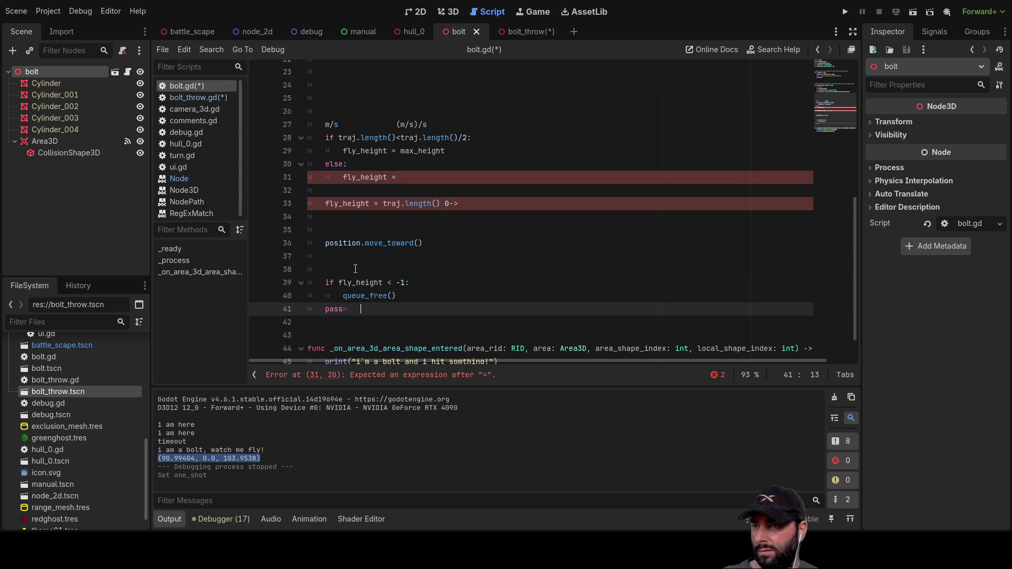
drag(325, 310, 346, 310)
key(Up)
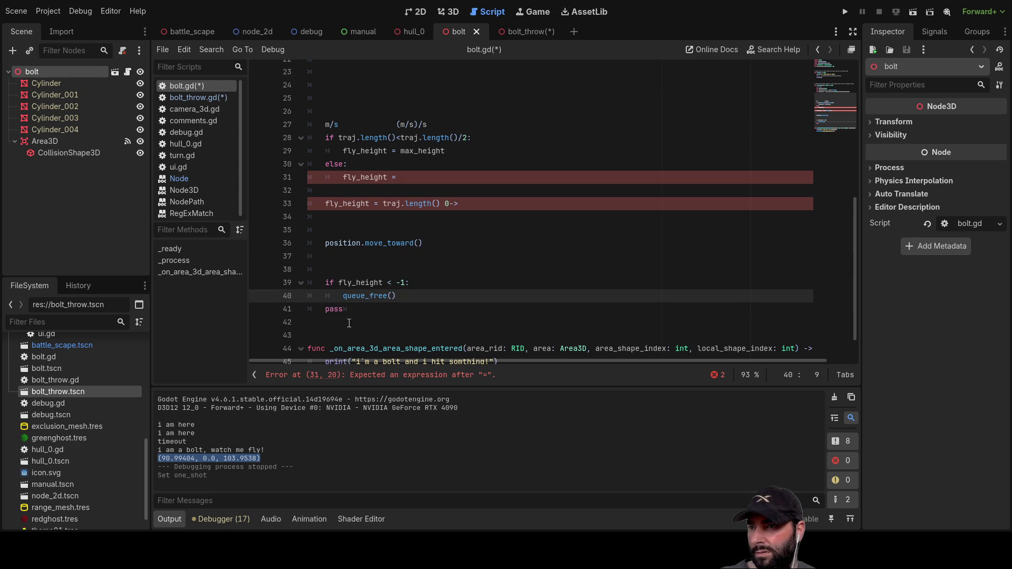
key(Down)
key(shift+Home)
key(shift+Home)
key(Up)
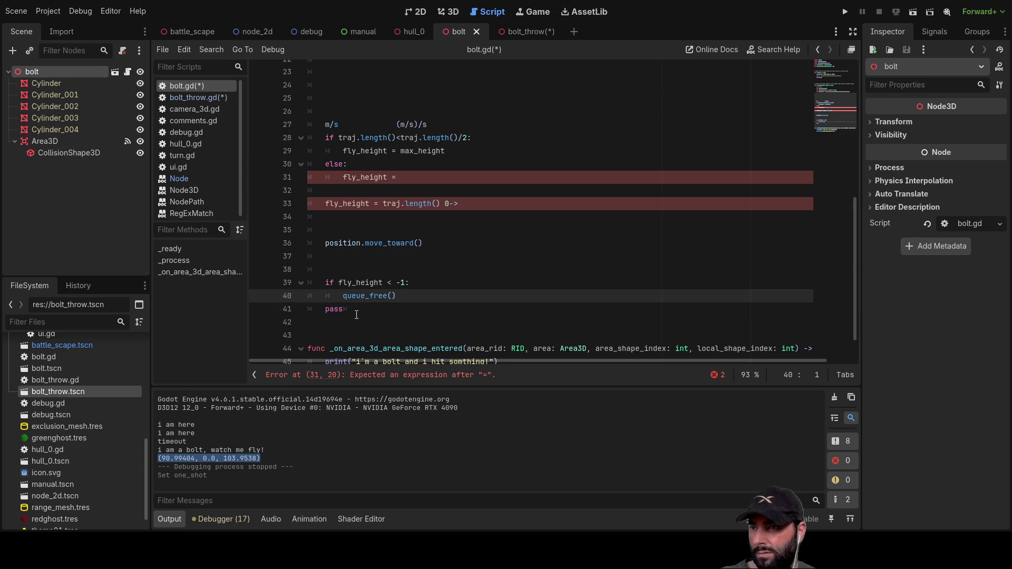
drag(357, 317, 290, 311)
key(BackSpace)
key(BackSpace)
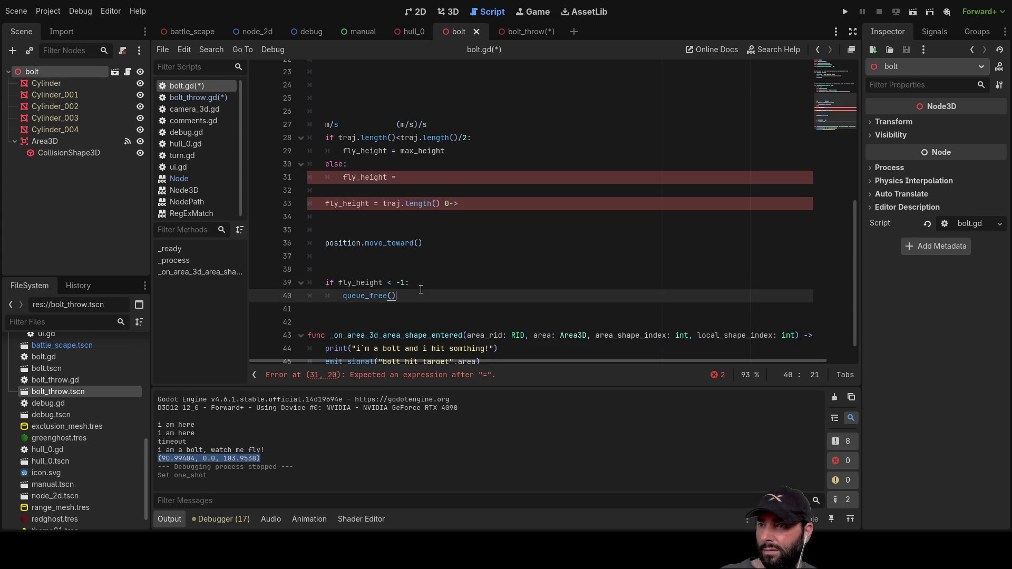
Step: Add an indented blank line above queue_free(), then show Cylinder_004 in the 3D view
click(421, 285)
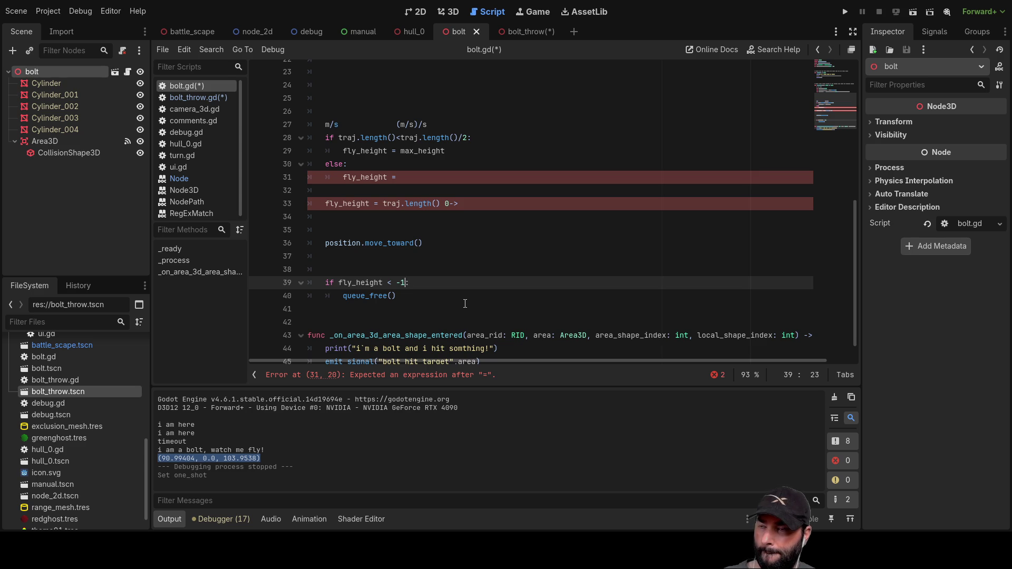
key(Down)
key(Left)
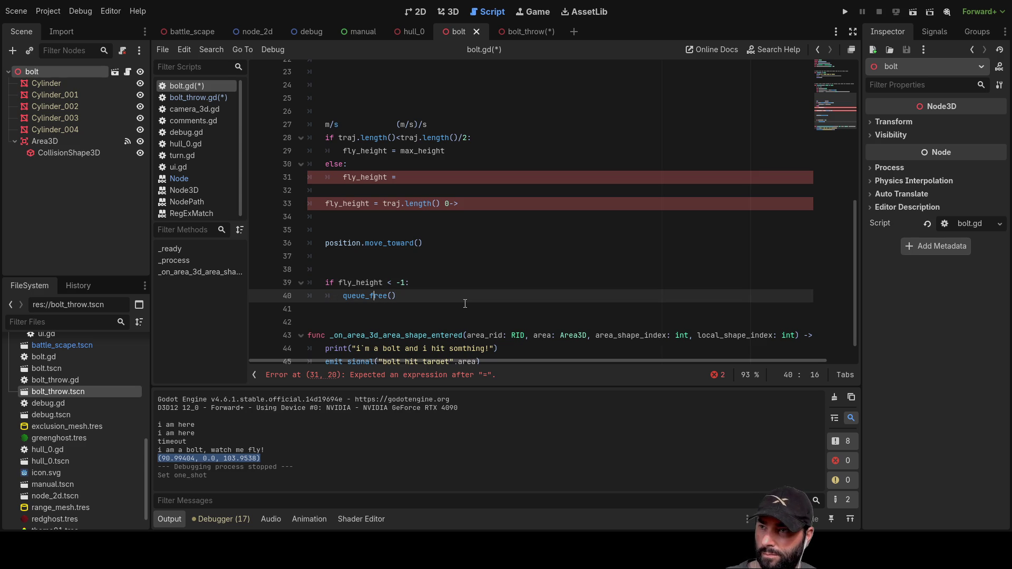
key(Home)
key(Return)
key(Up)
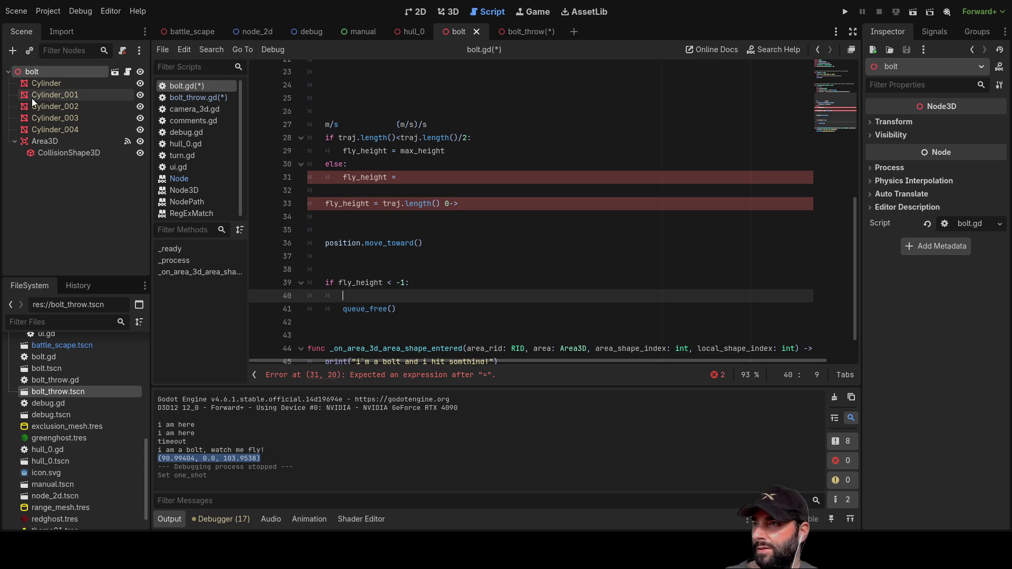
click(46, 129)
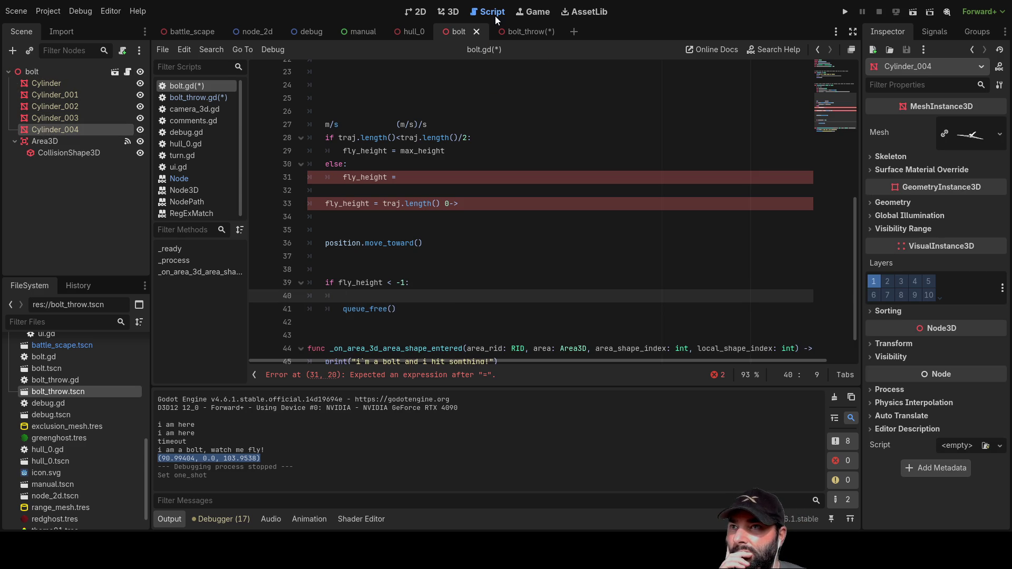
click(449, 12)
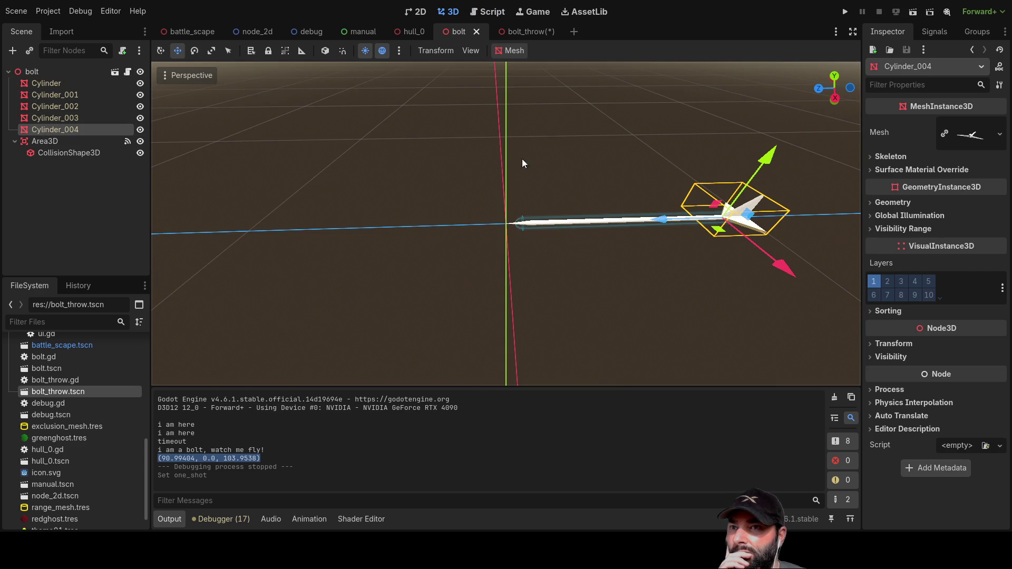
click(141, 129)
click(140, 129)
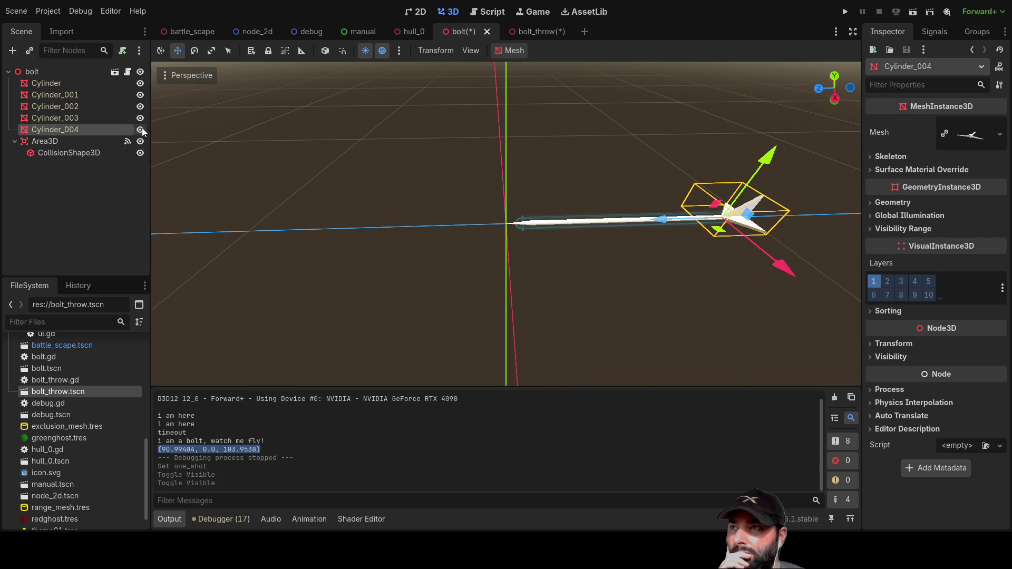
click(140, 83)
click(140, 95)
click(140, 106)
click(140, 119)
click(140, 130)
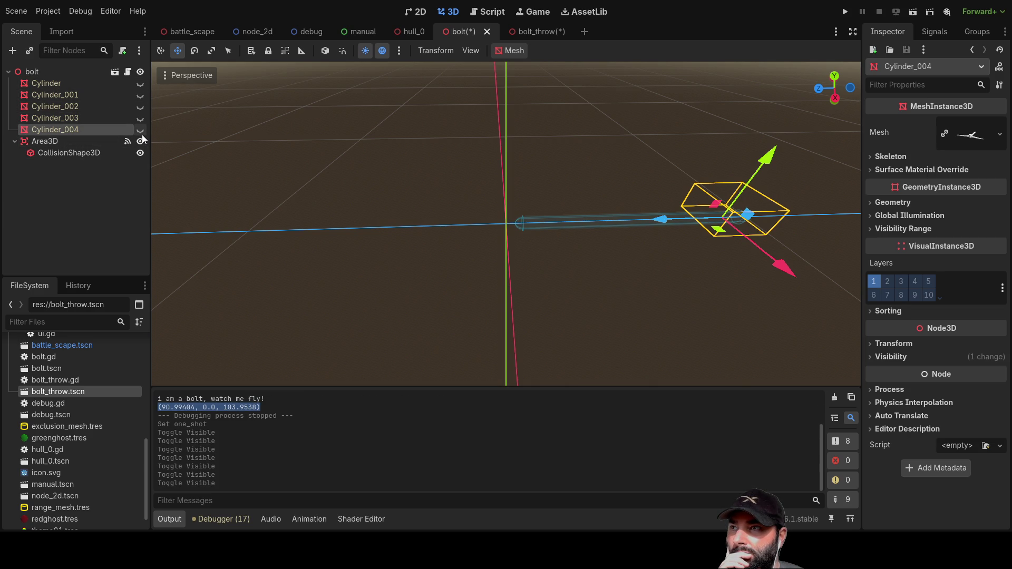
click(141, 130)
click(140, 118)
click(141, 106)
click(141, 94)
click(141, 84)
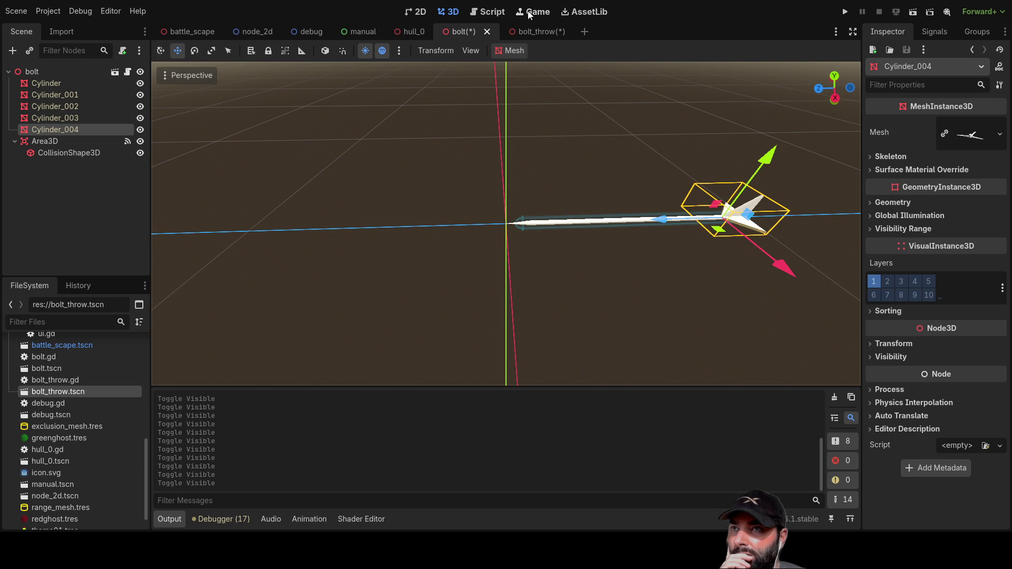
click(487, 11)
click(61, 95)
mouse_move(61, 94)
mouse_down()
mouse_move(46, 97)
mouse_move(388, 235)
mouse_move(84, 137)
mouse_move(72, 93)
mouse_up()
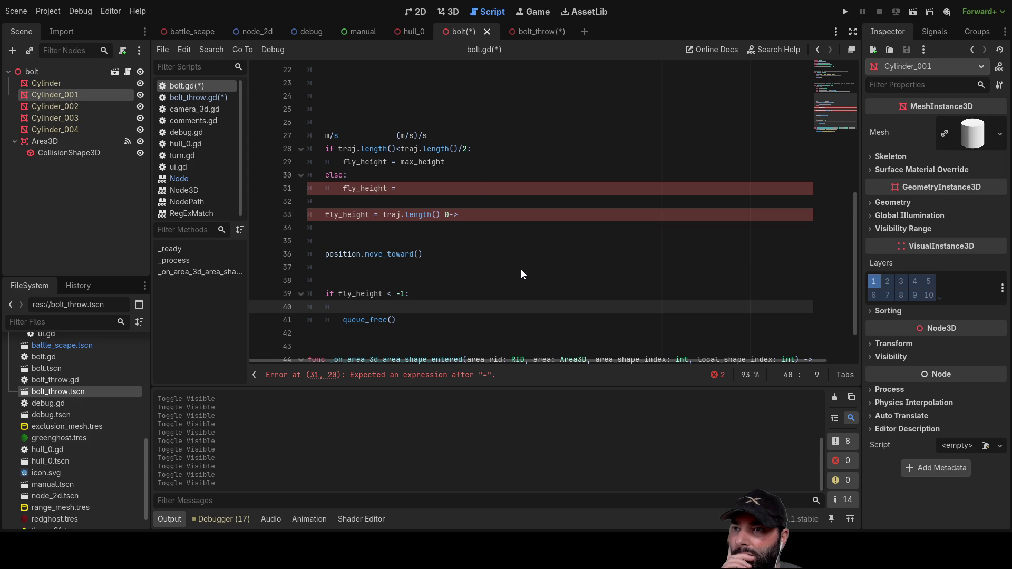
click(442, 12)
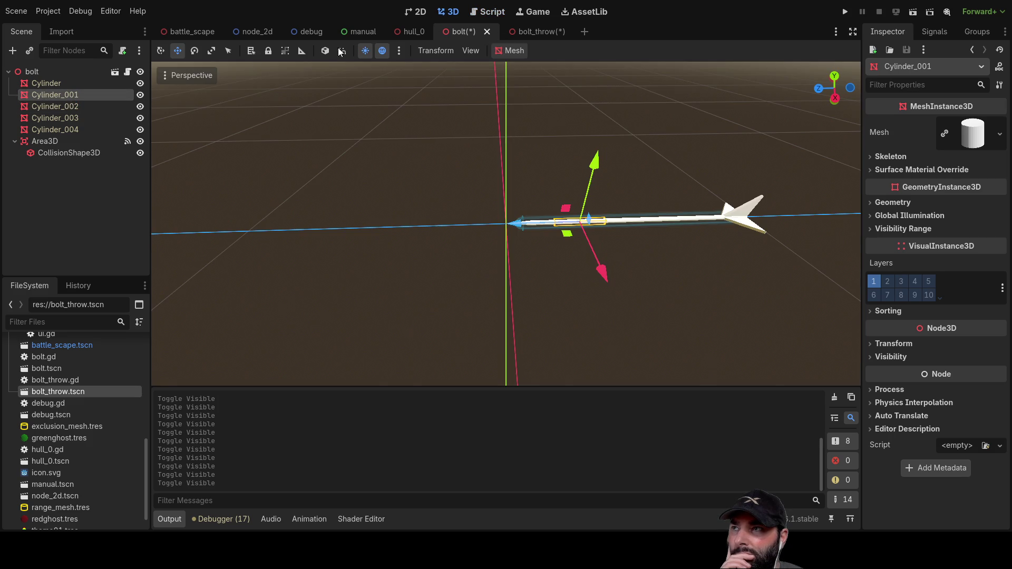
click(66, 84)
click(140, 84)
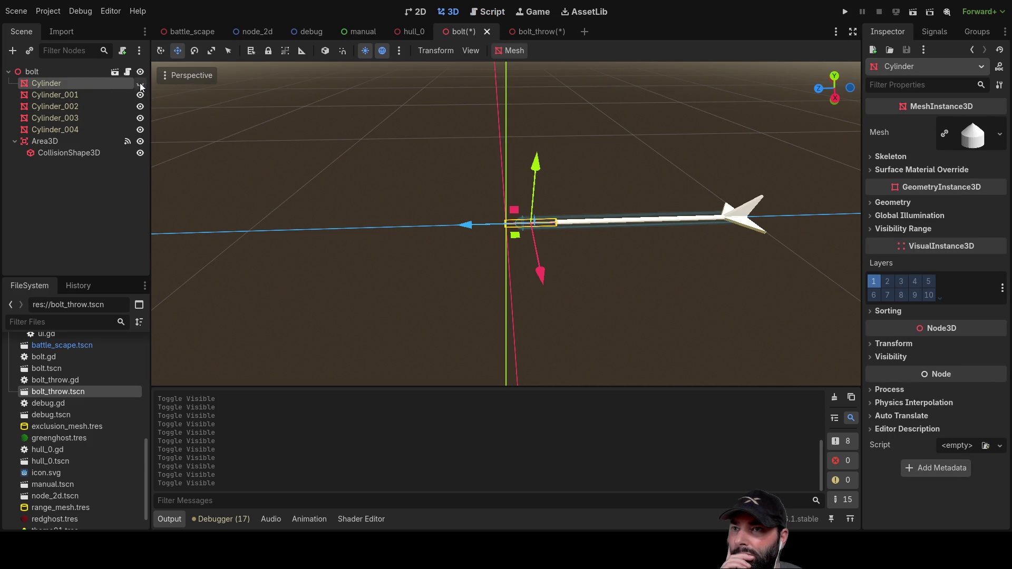
click(140, 84)
click(140, 85)
click(140, 85)
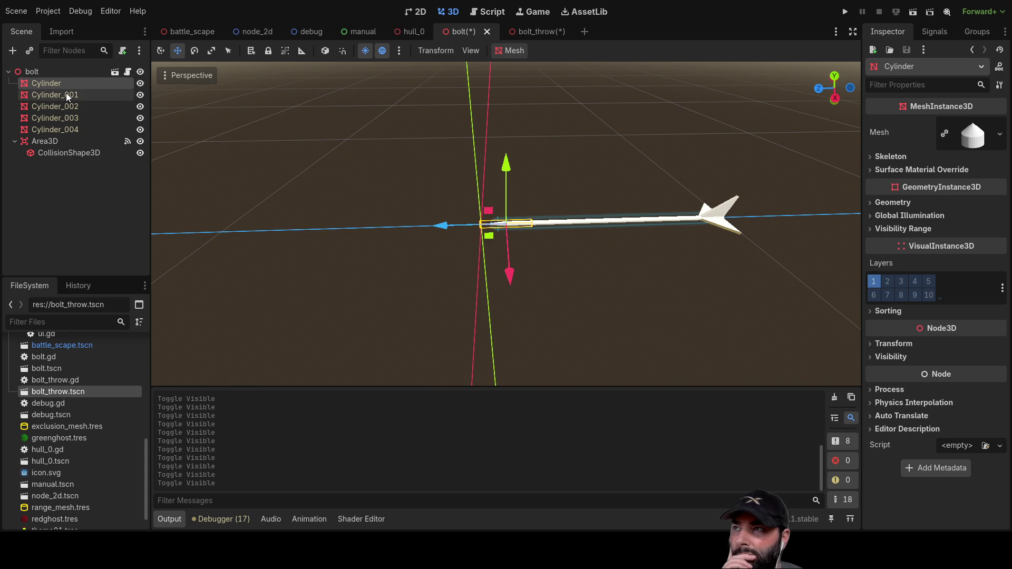
key(ctrl+F3)
Step: Make line 40 set $Cylinder.visible = false
mouse_move(46, 84)
mouse_down()
mouse_move(138, 107)
mouse_move(400, 213)
mouse_move(357, 311)
mouse_up()
text(.vis)
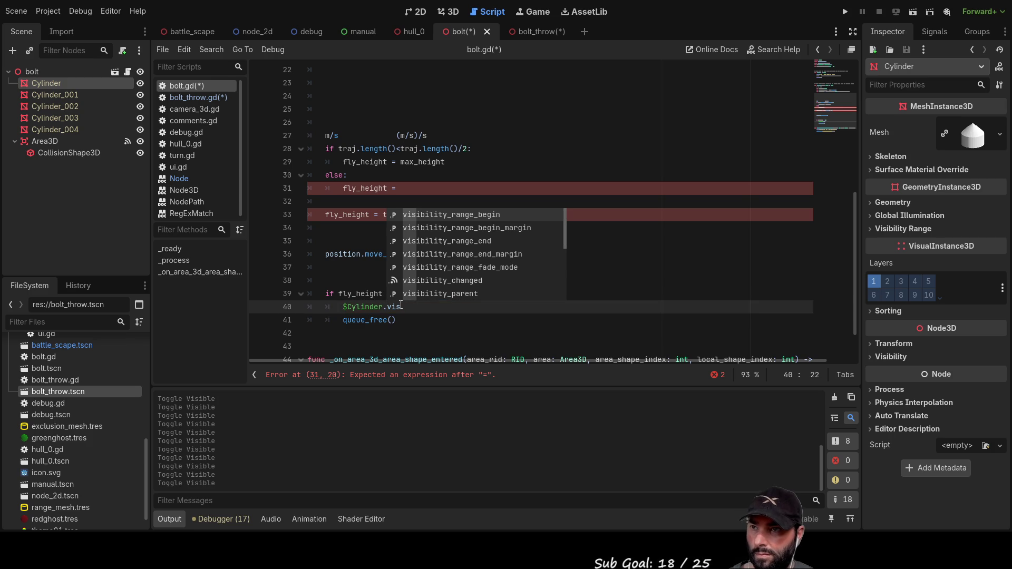
text(a)
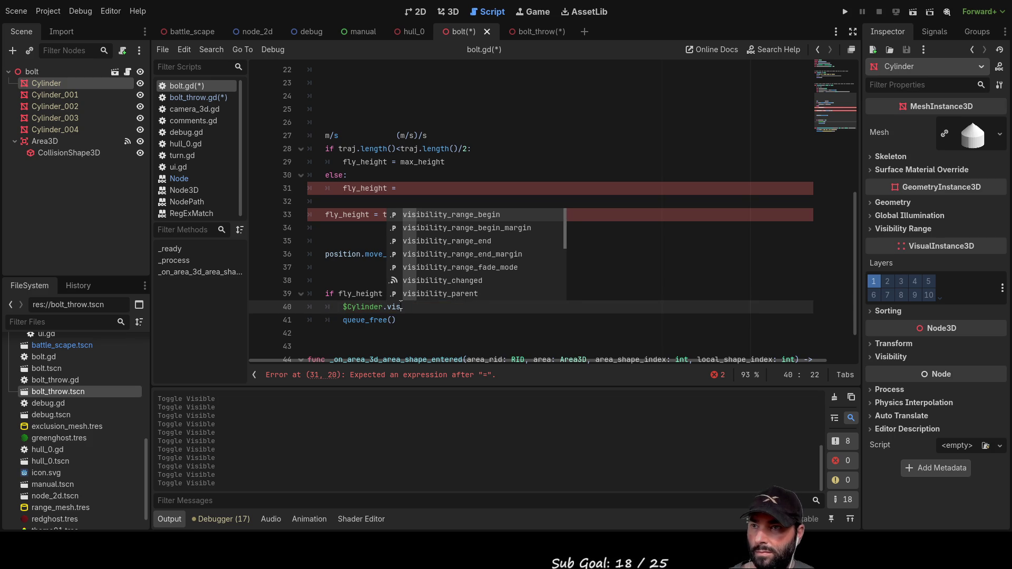
key(BackSpace)
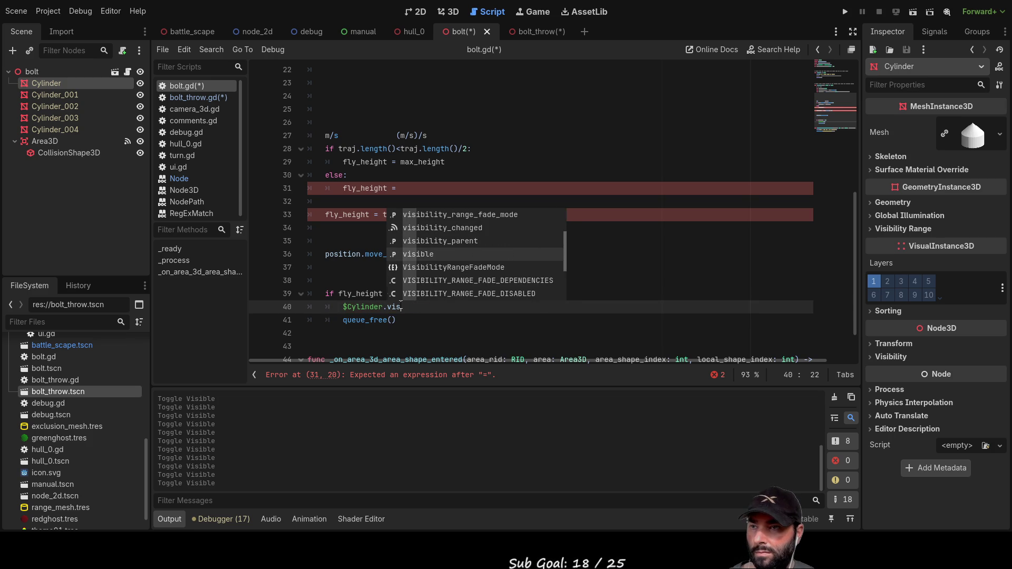
key(Return)
text(= false)
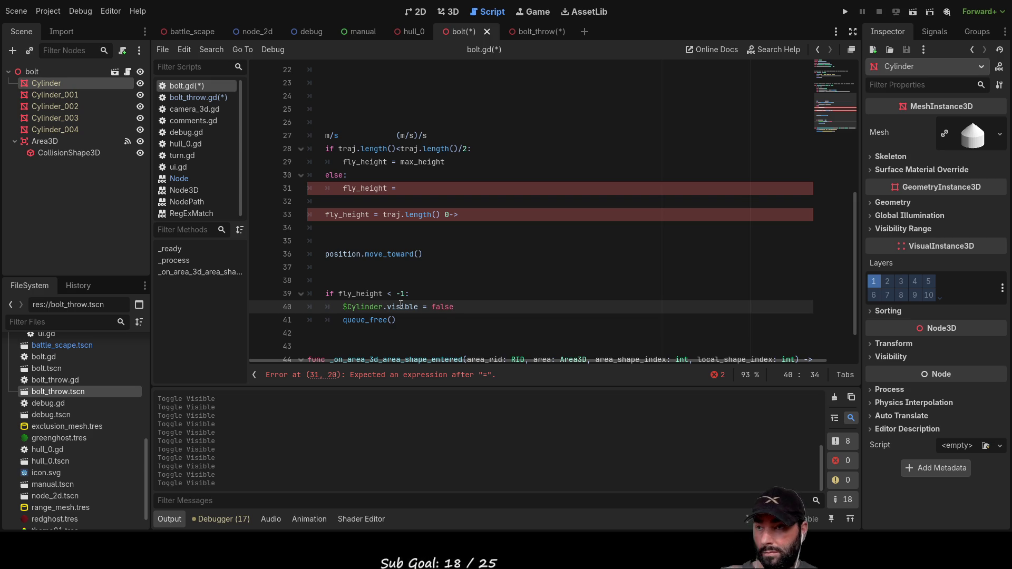
Step: Change the check's threshold from -1 to 0, reading 'if fly_height < 0:'
key(Up)
key(Left)
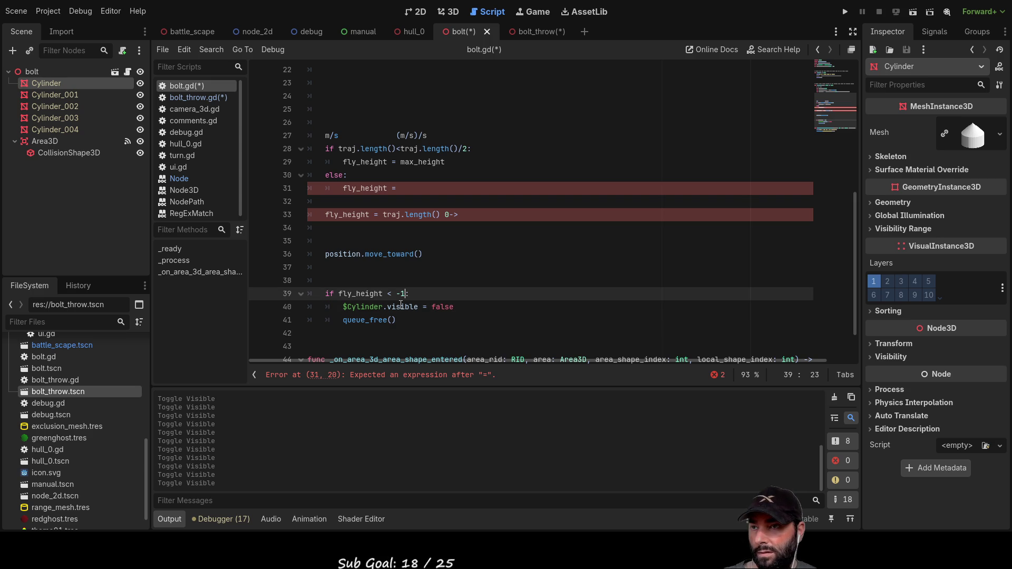
key(Right)
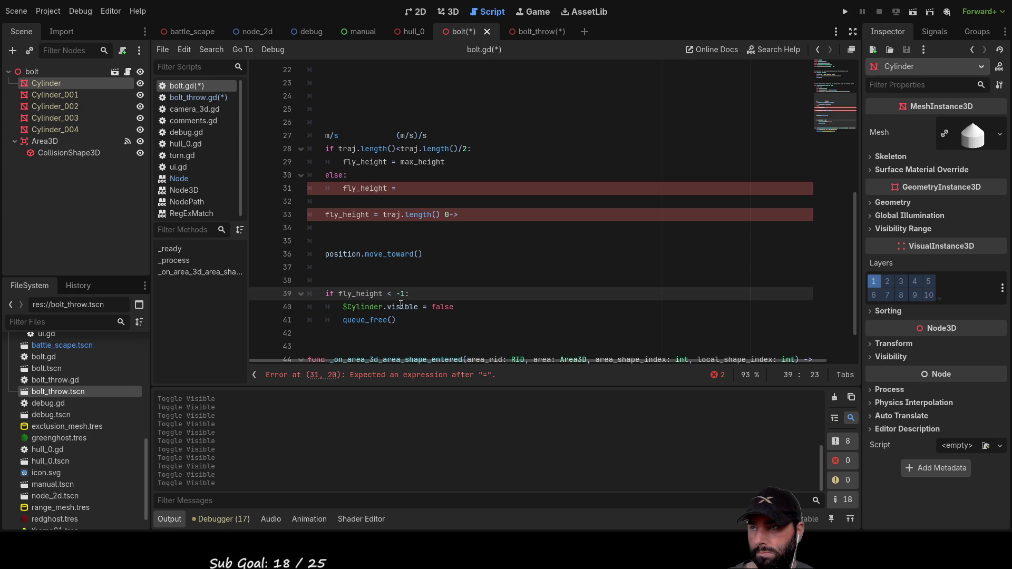
key(Down)
key(Down)
key(Up)
key(Up)
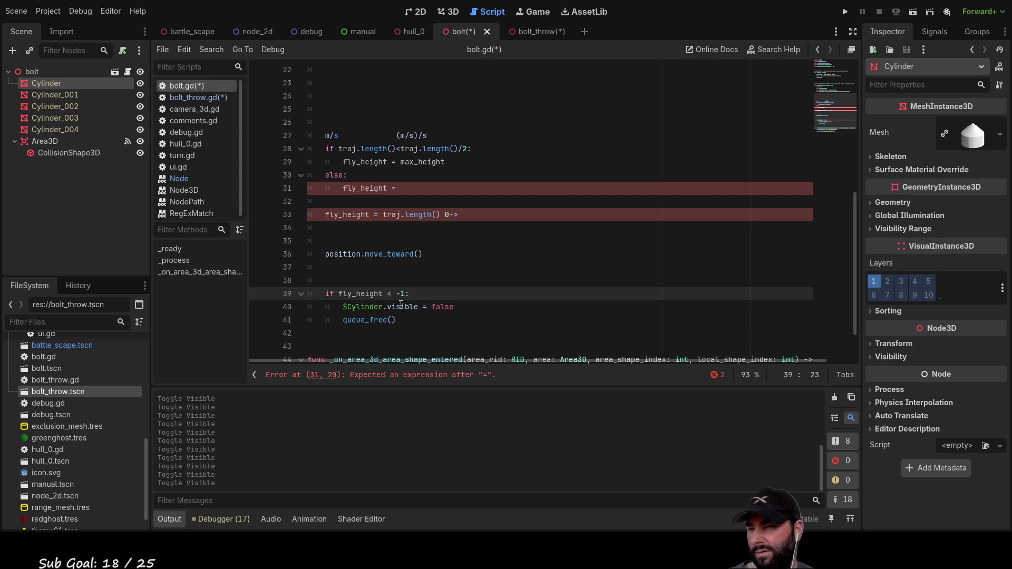
key(Left)
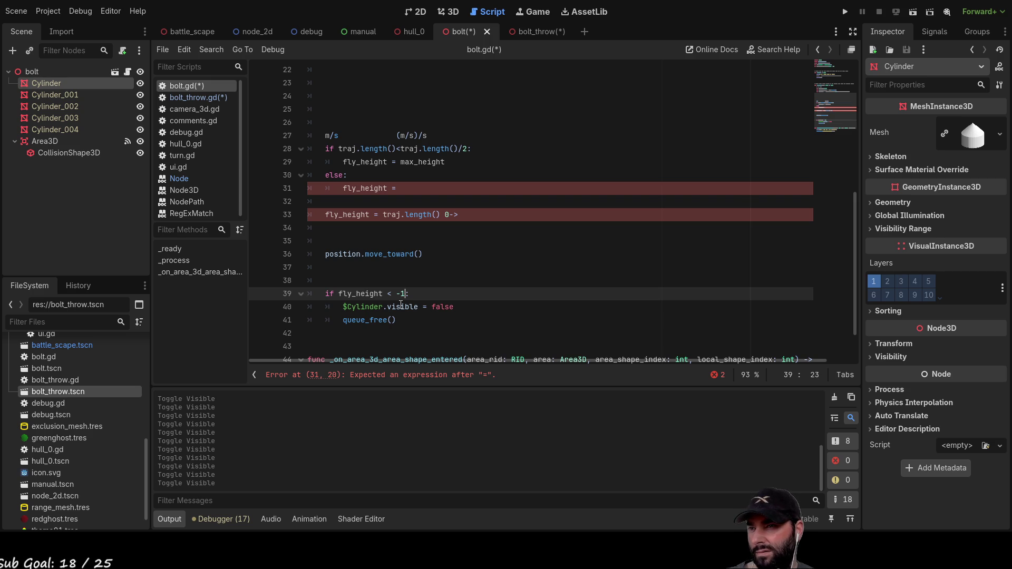
key(Delete)
key(BackSpace)
text(0)
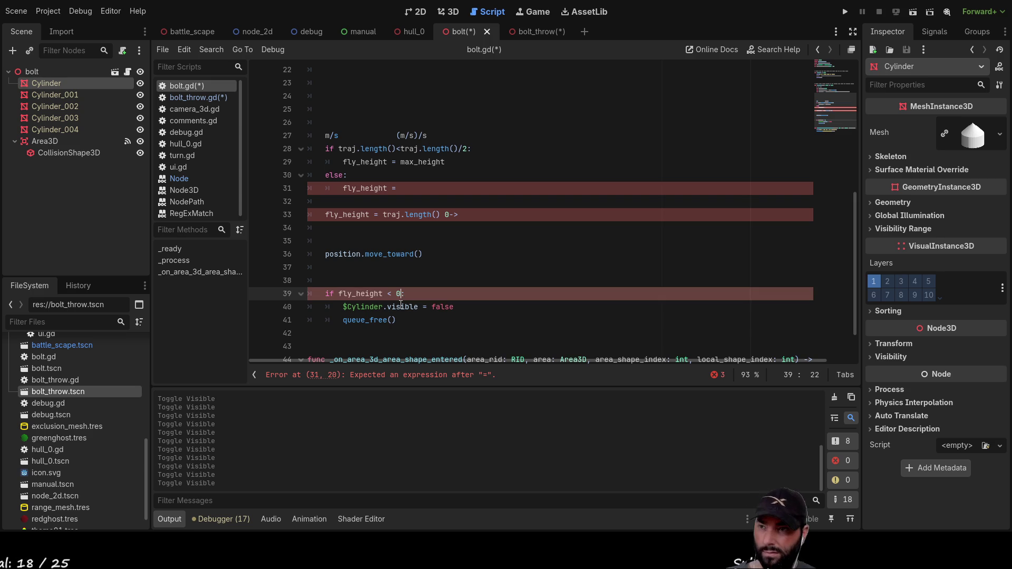
key(Down)
key(Down)
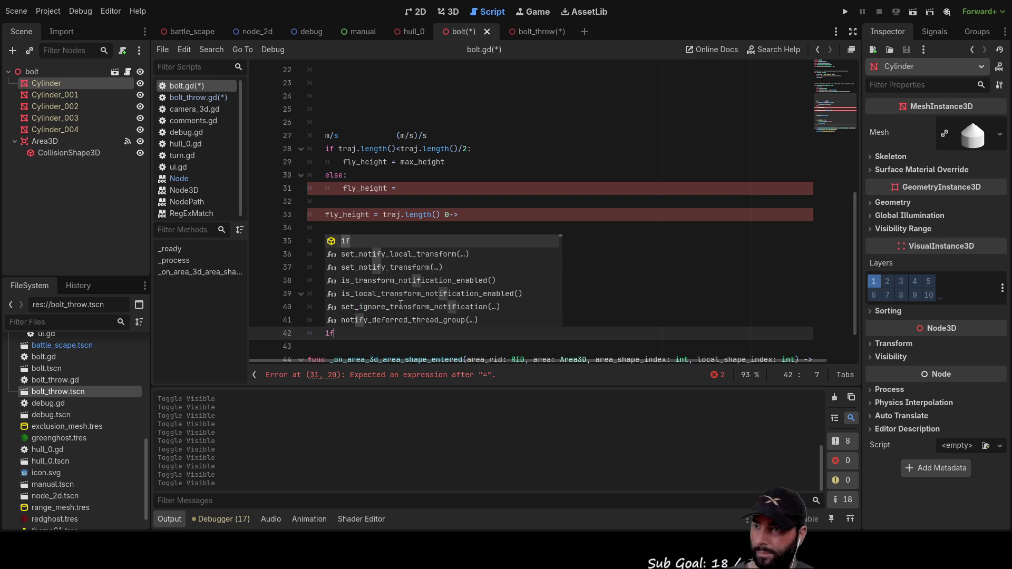
Step: Reuse line 39's condition to make line 42 read 'if fly_height < -0.5:'
click(540, 271)
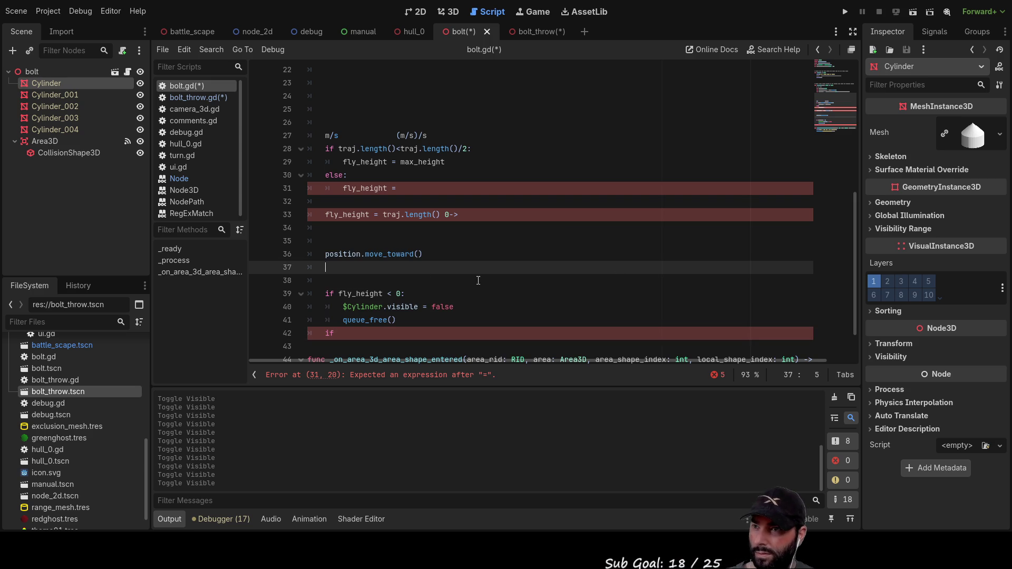
drag(343, 289, 410, 290)
key(ctrl+c)
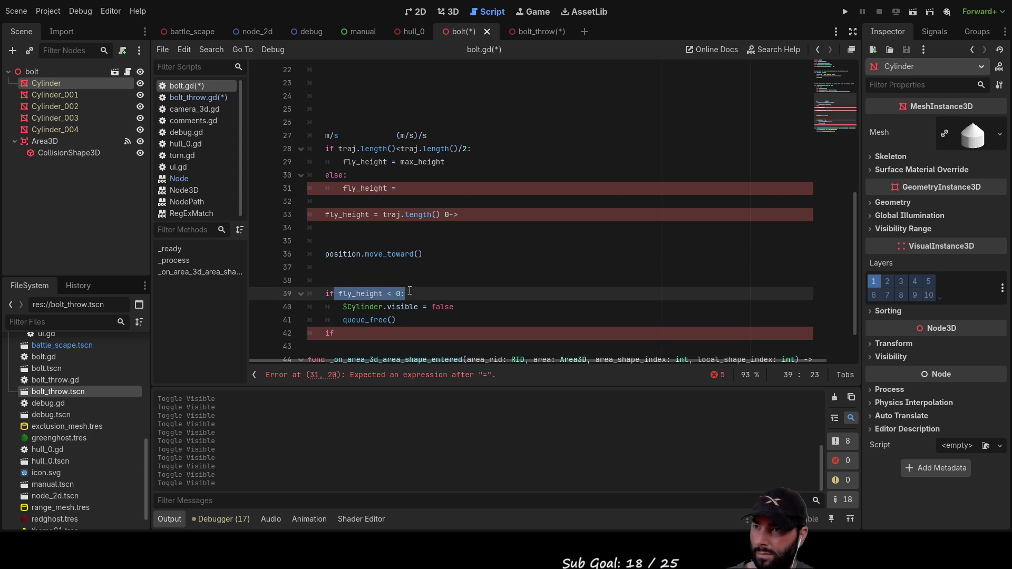
click(343, 332)
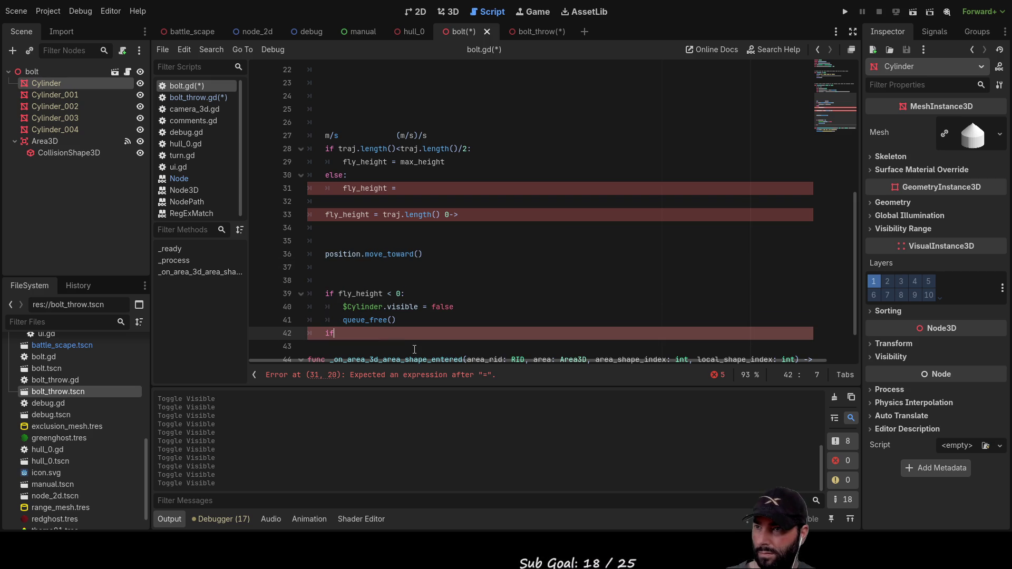
key(ctrl+v)
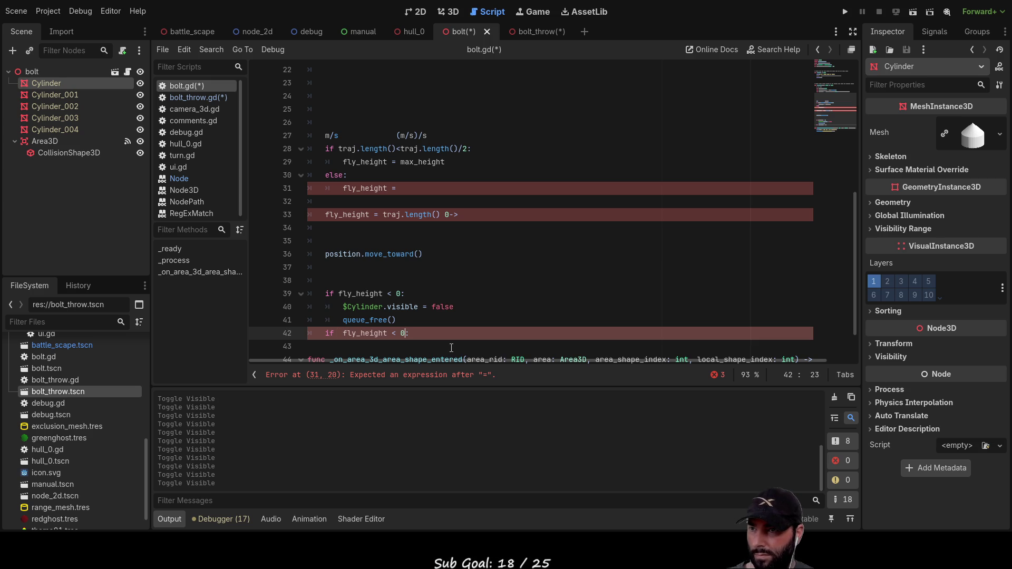
key(BackSpace)
text(-0.5)
key(End)
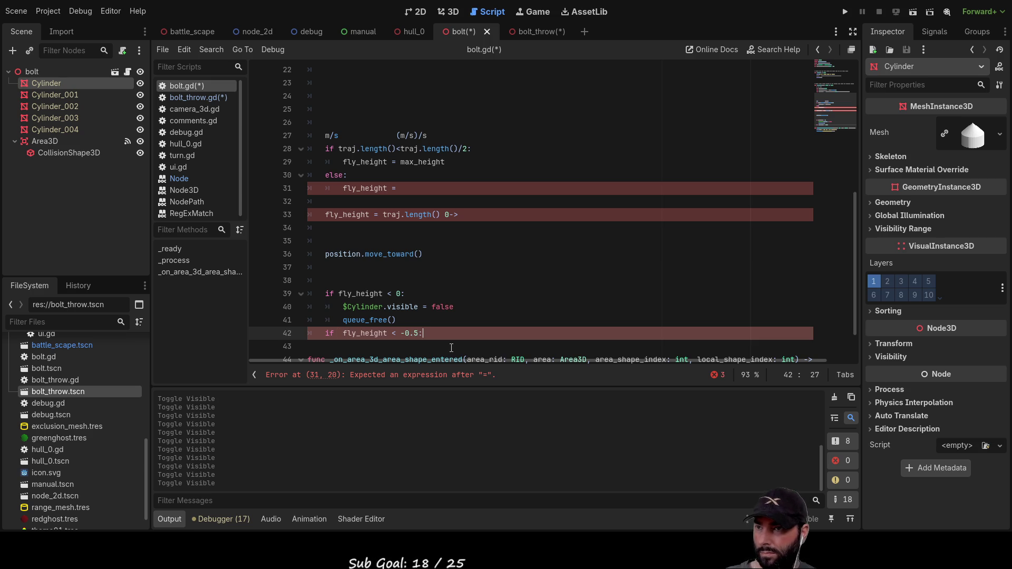
Step: Under that check, hide Cylinder_001 with '$Cylinder_001.visible = false'
key(Return)
mouse_move(71, 92)
mouse_down()
mouse_move(62, 91)
mouse_move(422, 356)
mouse_move(408, 298)
mouse_up()
text(.vis)
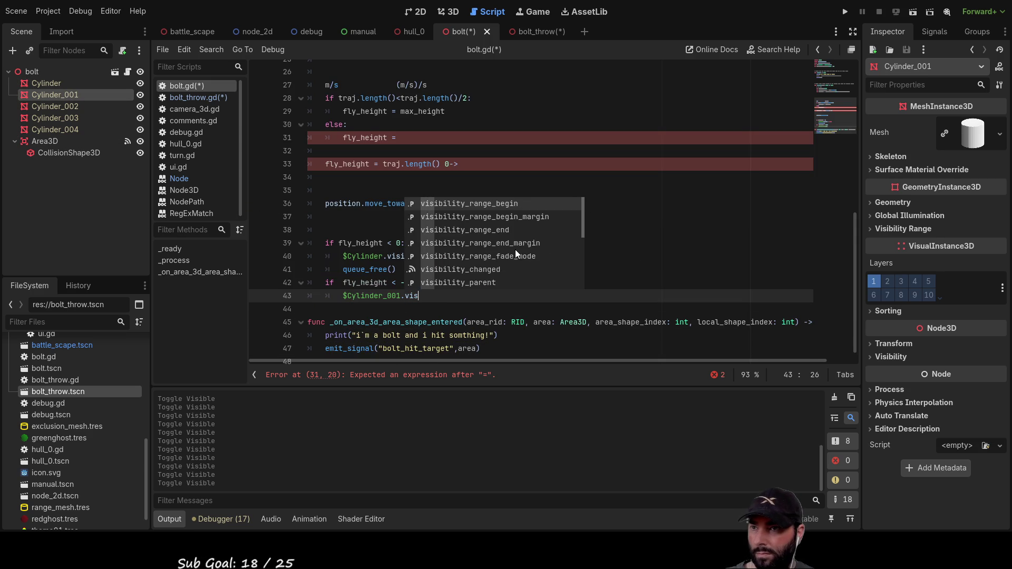
text(ible )
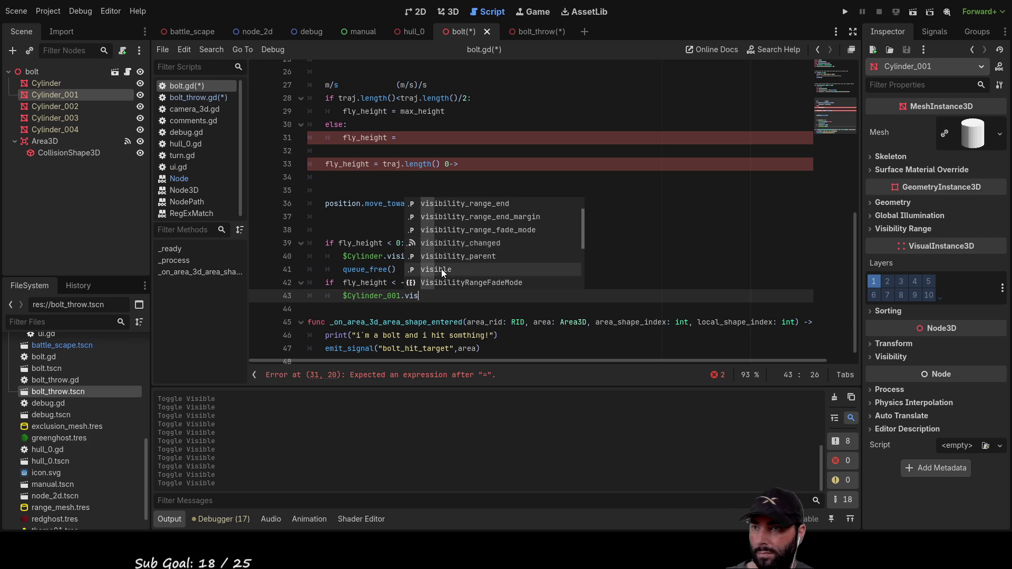
text(= false)
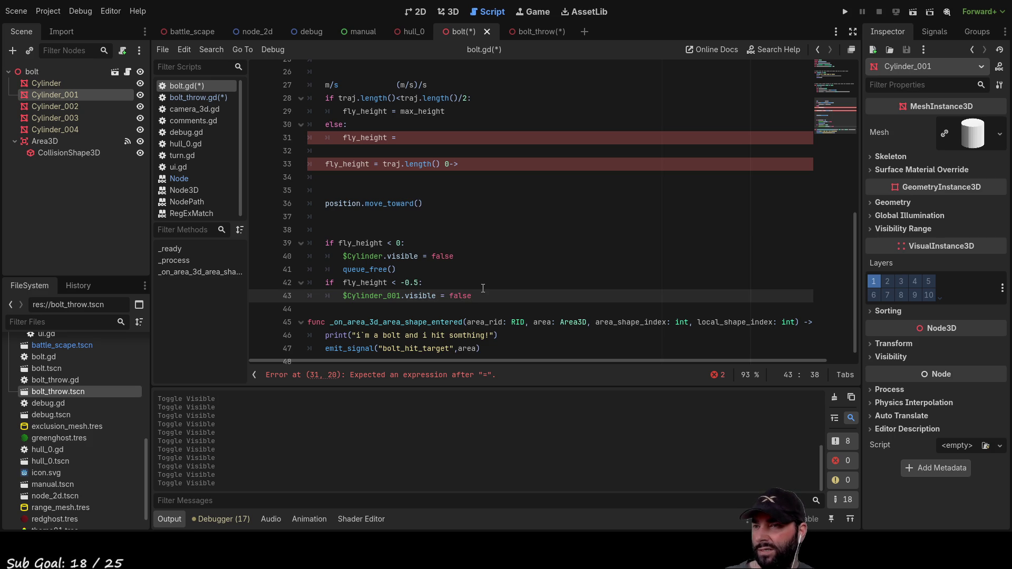
click(483, 288)
text(2)
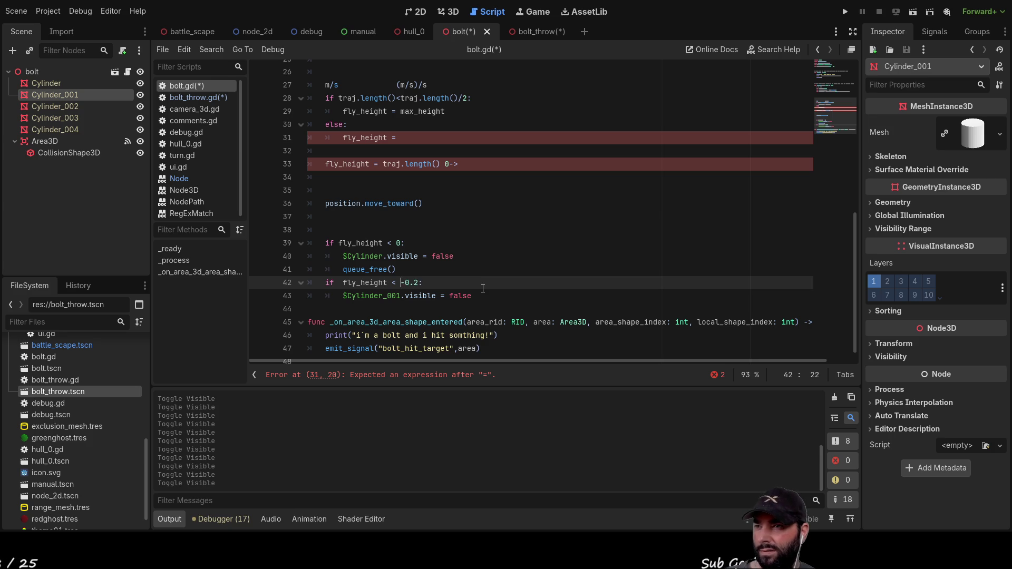
Step: Duplicate the Cylinder_001 height check block on the lines below it
key(Home)
key(shift+Down)
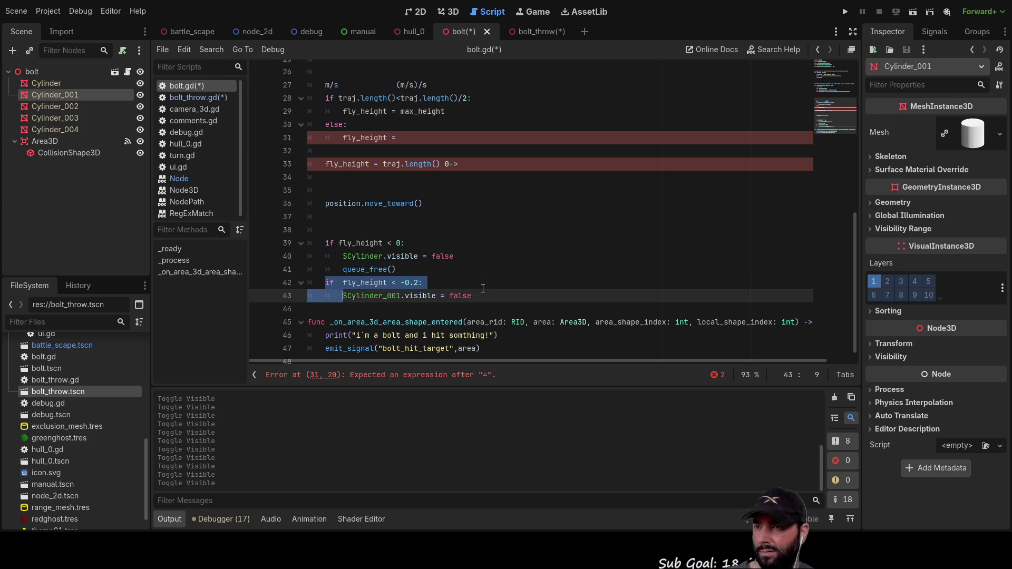
key(shift+Right)
key(shift+Right)
key(shift+Right)
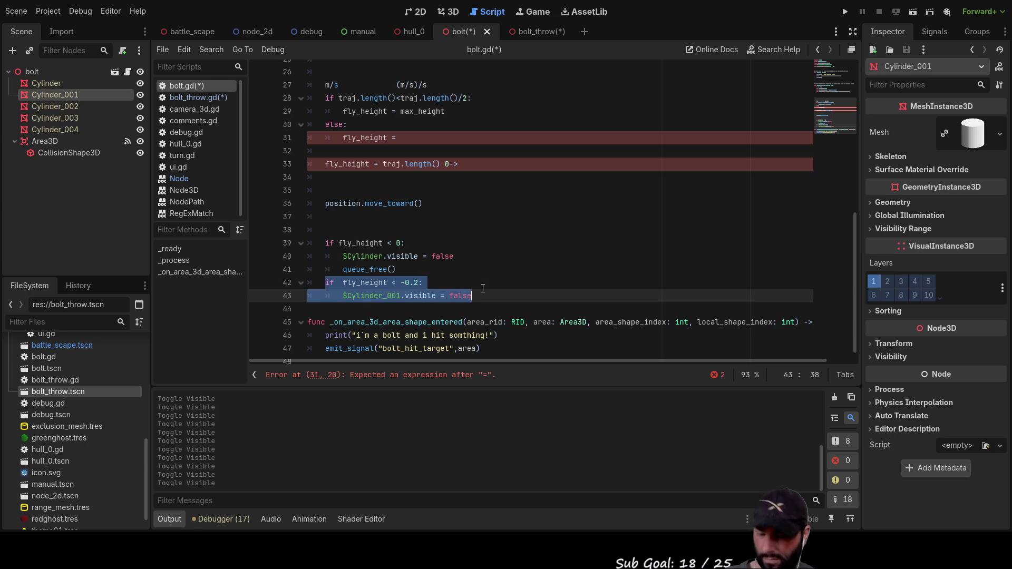
key(Down)
key(Tab)
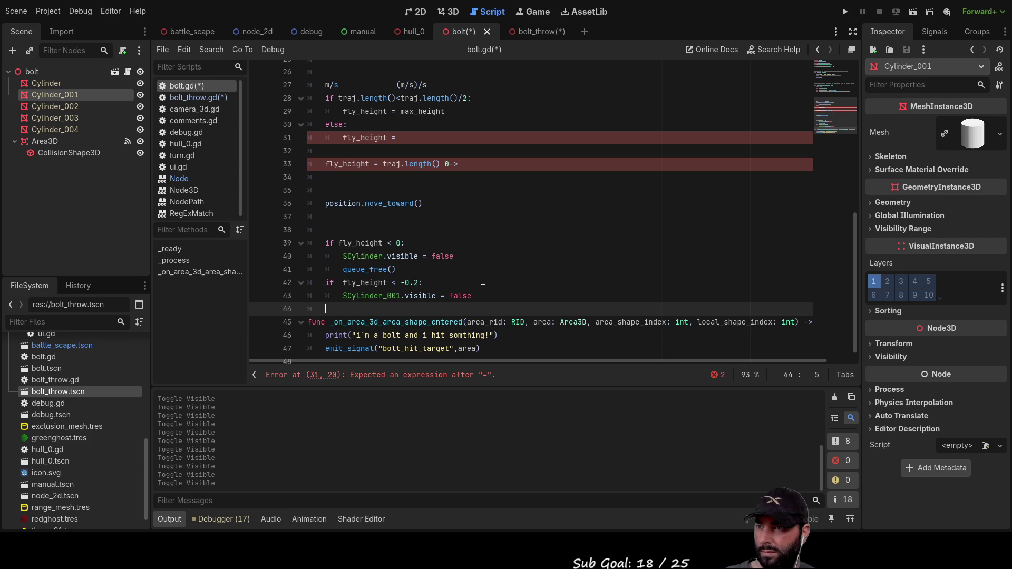
key(Return)
key(Up)
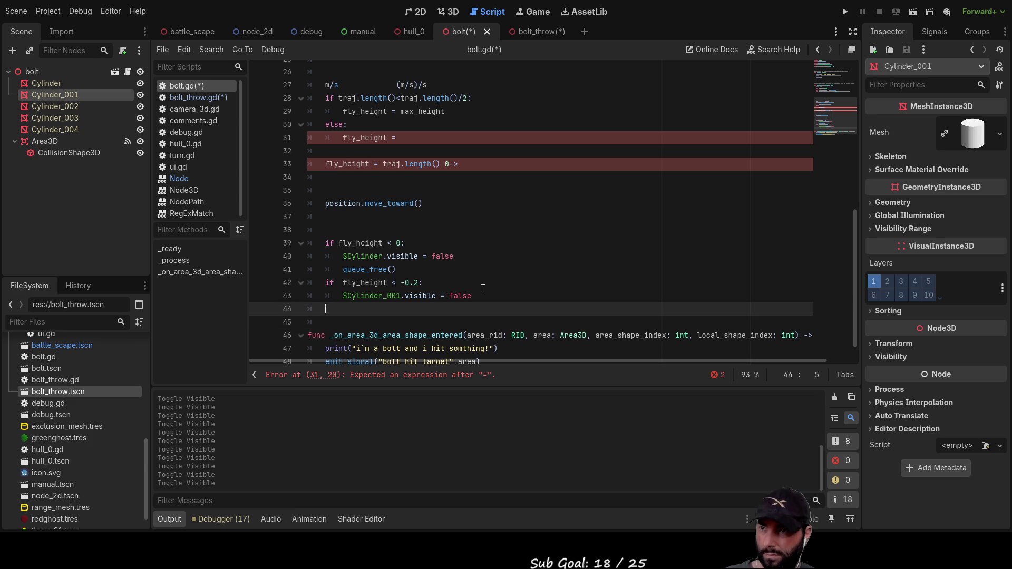
text(if  fly_height < -0.2: 		$Cylinder_001.visible = false)
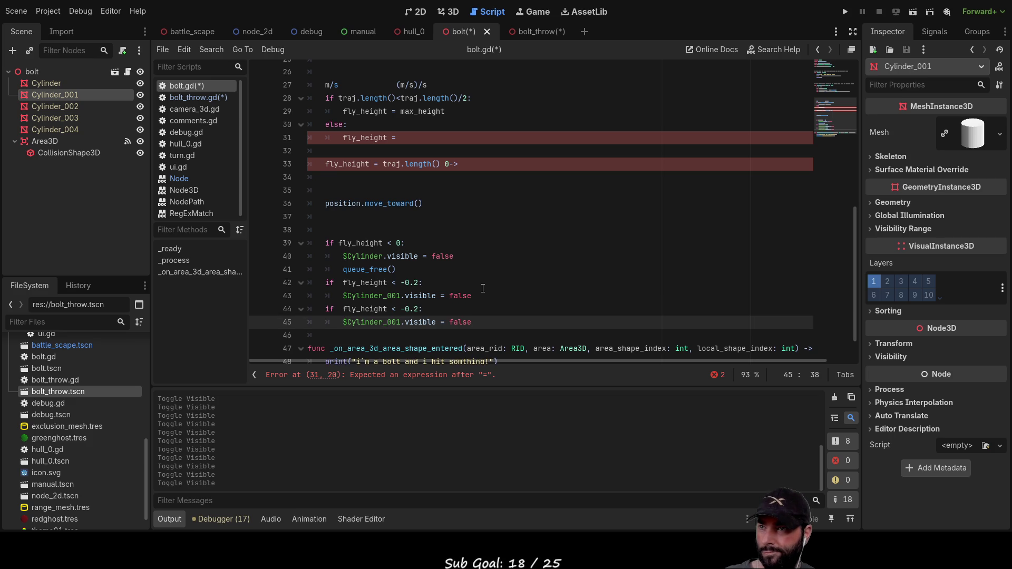
Step: Move the queue_free() call from line 41 to below the last visibility check
key(Up)
key(Up)
key(Up)
key(shift+Left)
key(shift+Left)
key(shift+Left)
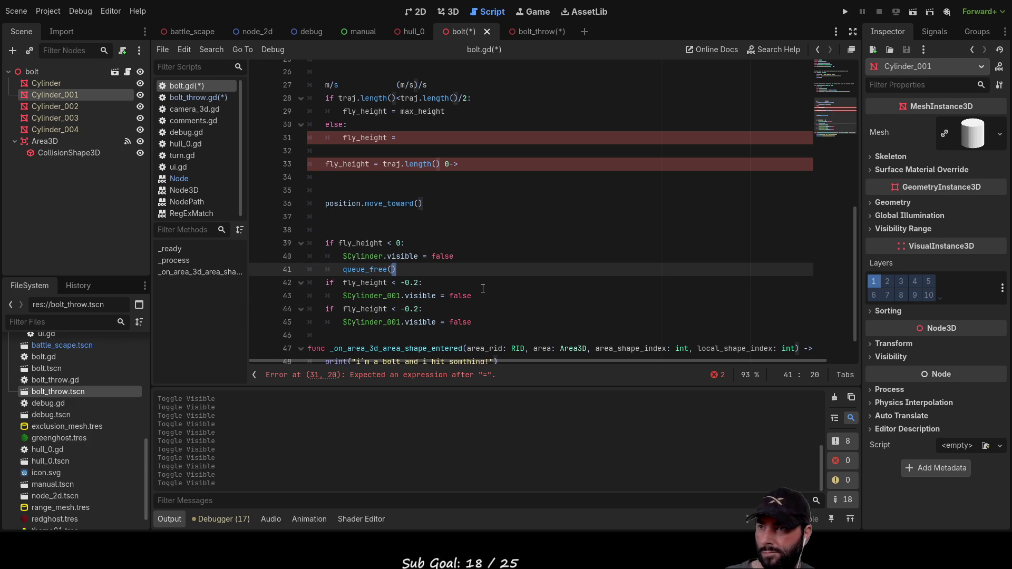
key(shift+Left)
key(shift+Left)
key(shift+Left)
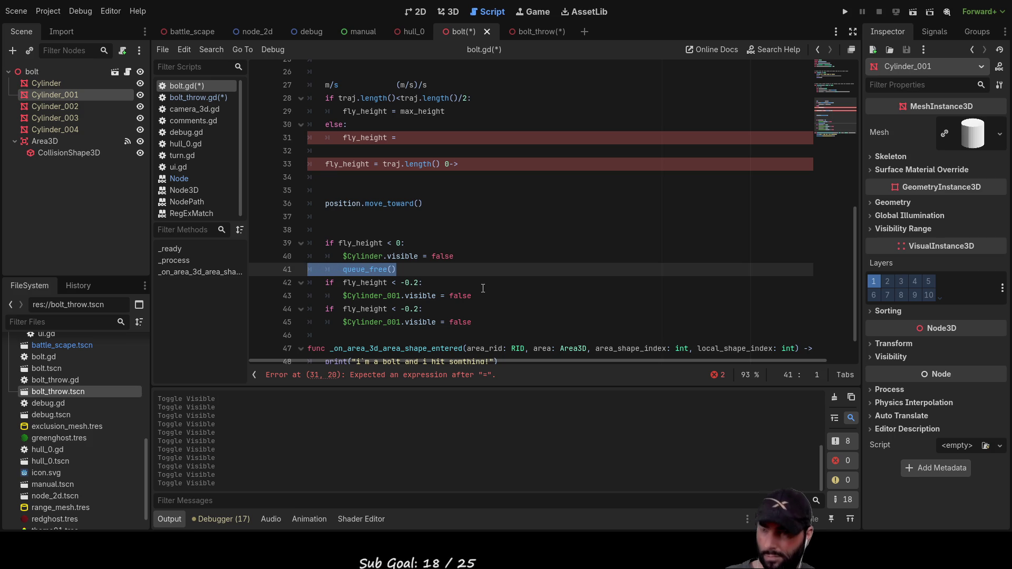
key(BackSpace)
key(Delete)
key(Down)
key(Down)
key(Down)
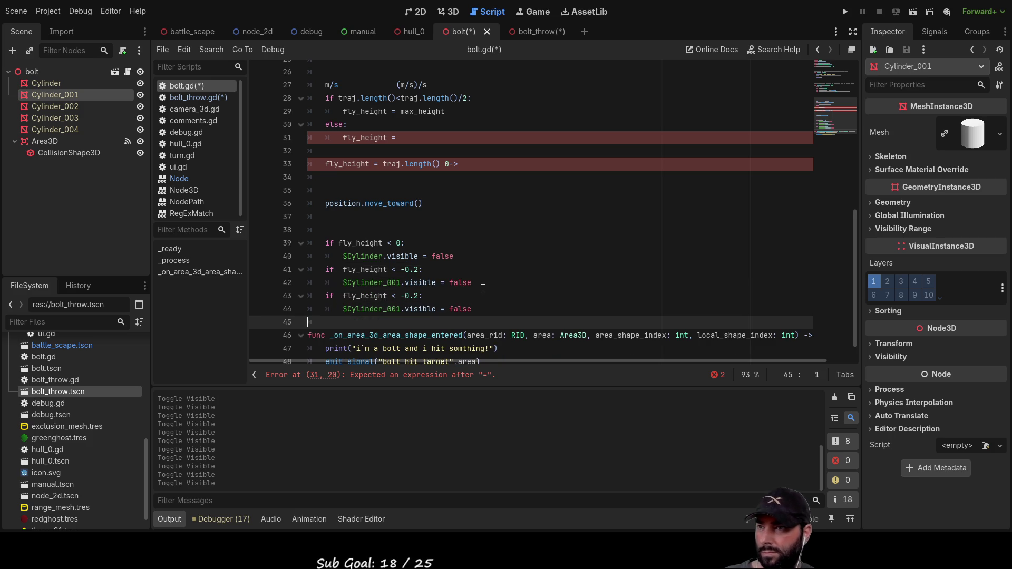
key(Return)
key(Return)
key(Return)
key(Up)
key(Up)
key(Tab)
key(Tab)
text(queue_free())
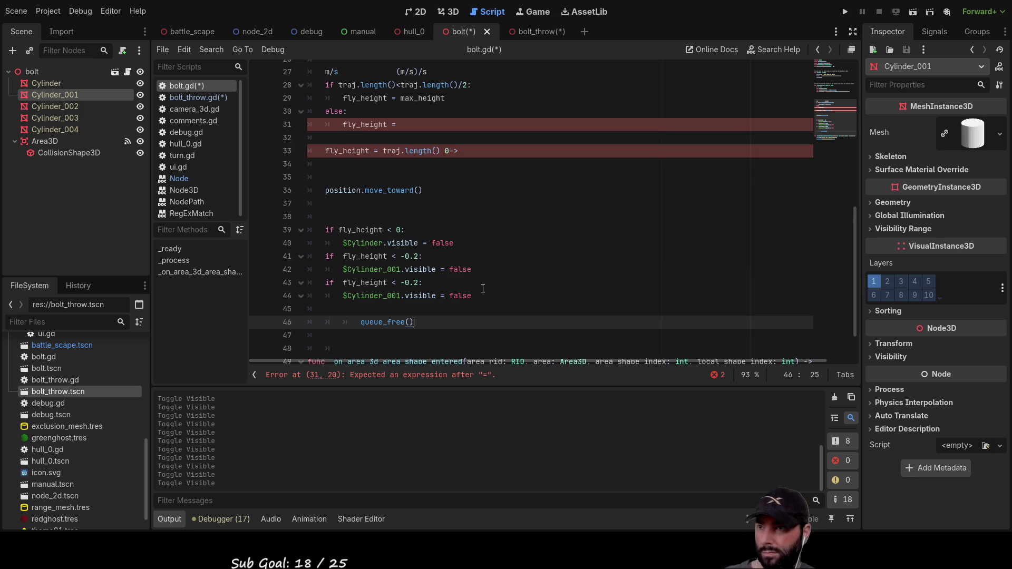
Step: Insert indented references to Cylinder_002, Cylinder_003 and Cylinder_004 from the Scene dock
mouse_move(49, 109)
mouse_down()
mouse_move(326, 319)
mouse_move(359, 311)
mouse_up()
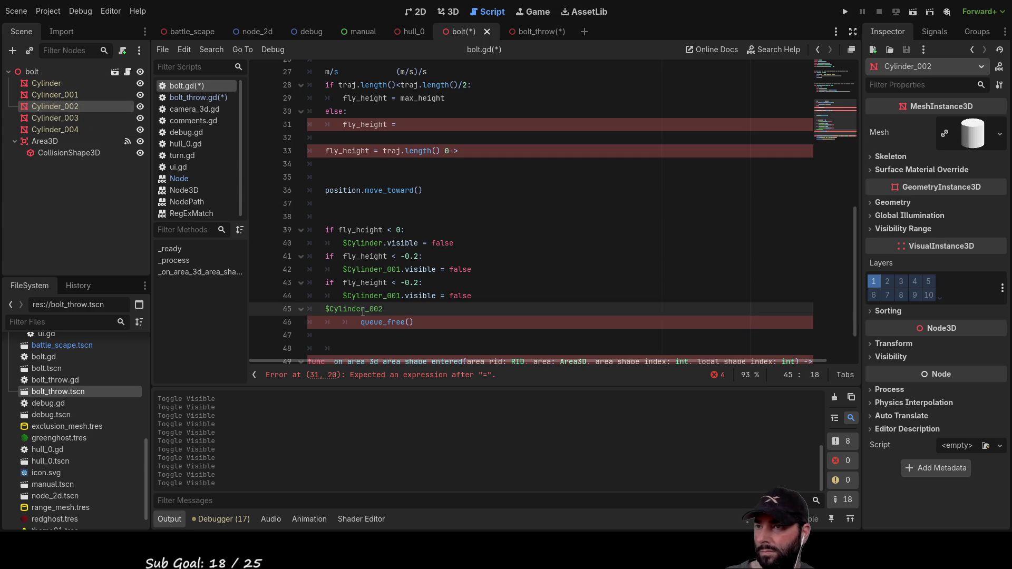
click(65, 118)
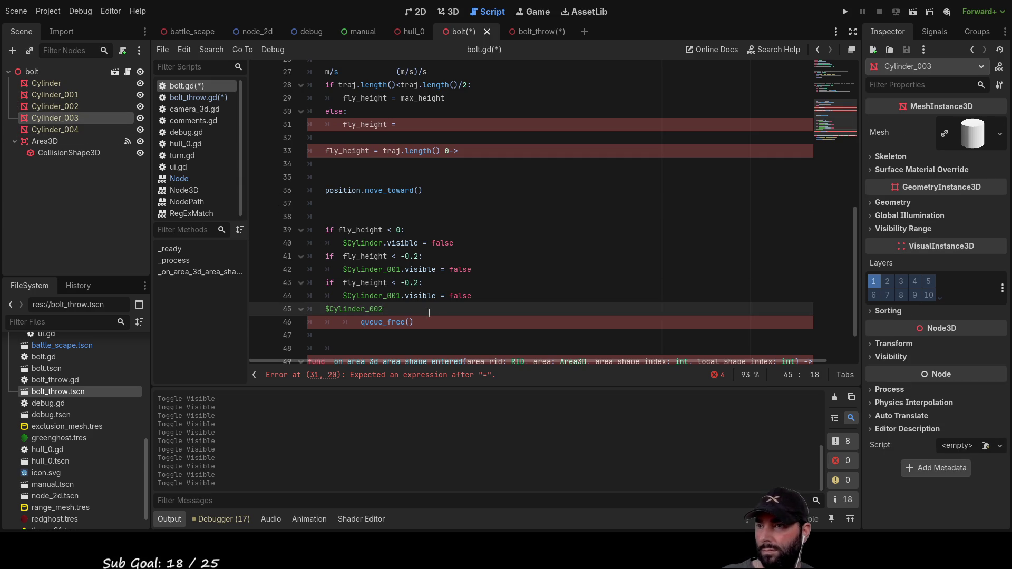
key(Return)
key(Return)
key(Return)
mouse_move(54, 120)
mouse_down()
mouse_move(162, 171)
mouse_move(324, 320)
mouse_move(384, 316)
mouse_up()
drag(52, 129, 345, 338)
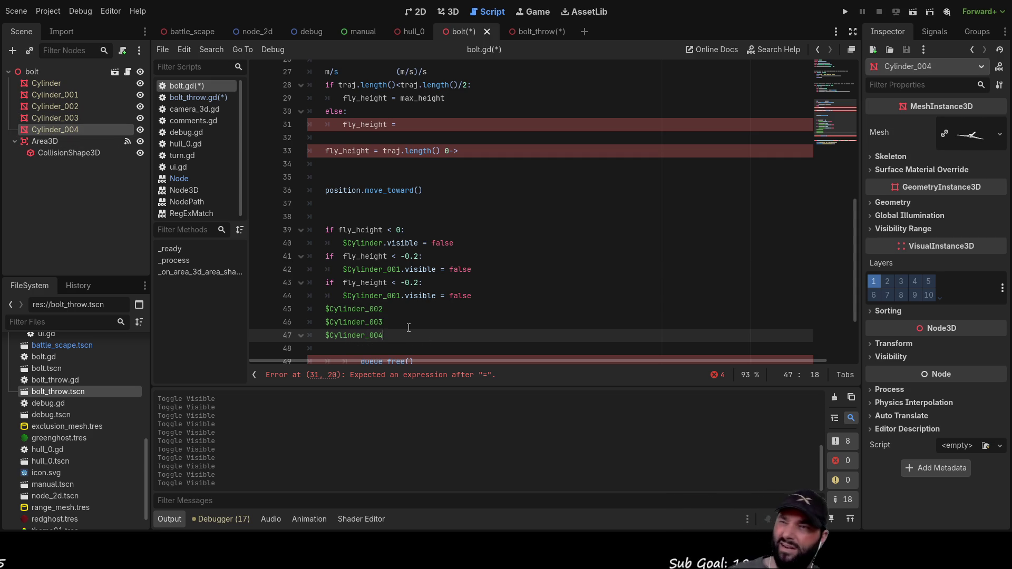
click(325, 309)
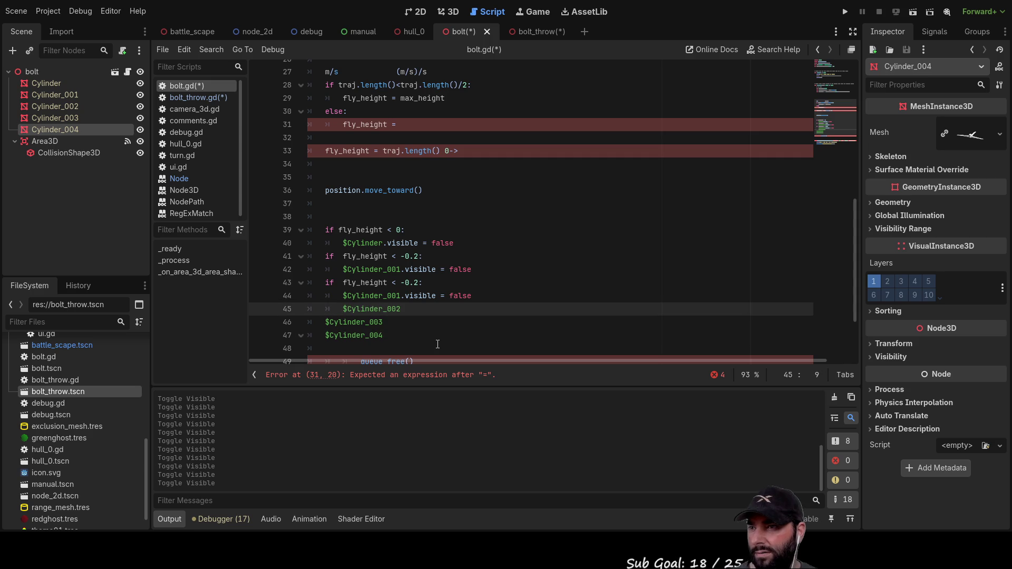
key(Down)
key(Home)
key(Tab)
key(Down)
key(Tab)
Step: Append '.visible = false' to the Cylinder_002, Cylinder_003 and Cylinder_004 lines
drag(471, 296, 402, 297)
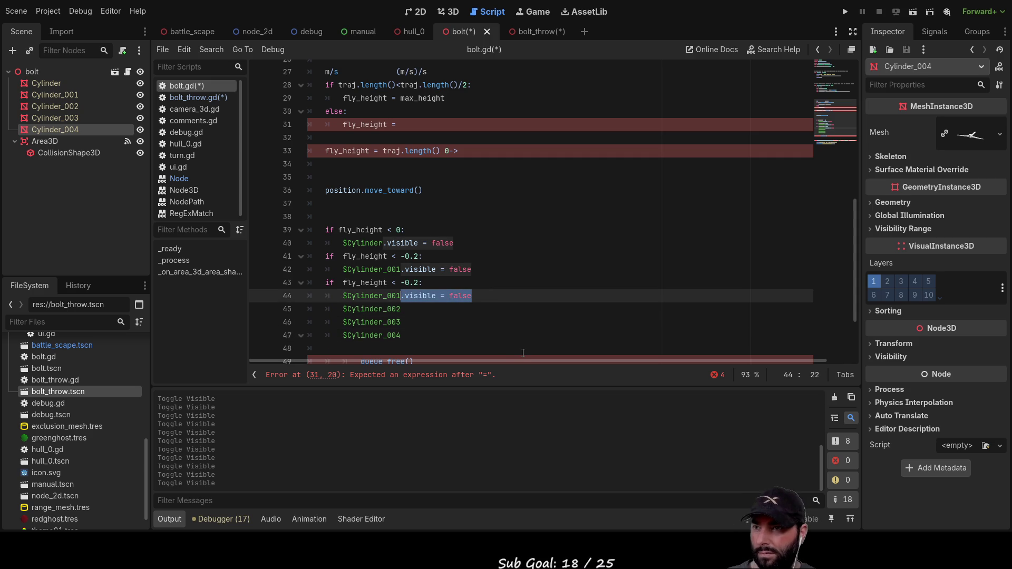
key(ctrl+c)
key(Down)
key(ctrl+v)
key(Down)
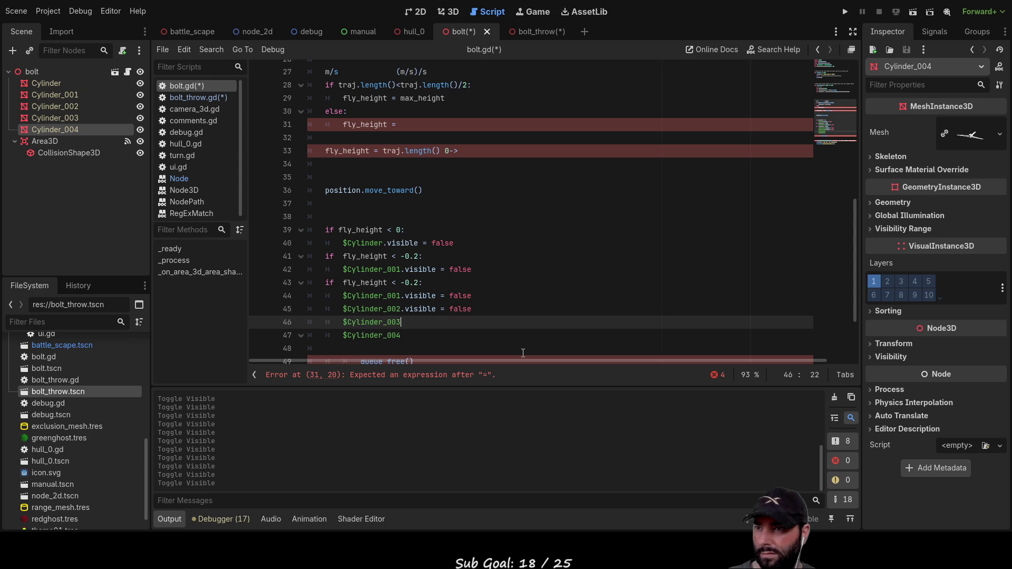
key(ctrl+v)
key(Down)
key(ctrl+v)
Step: Add the 'if fly_height < -0.2:' condition above the Cylinder_002 and Cylinder_003 lines
drag(438, 282, 323, 283)
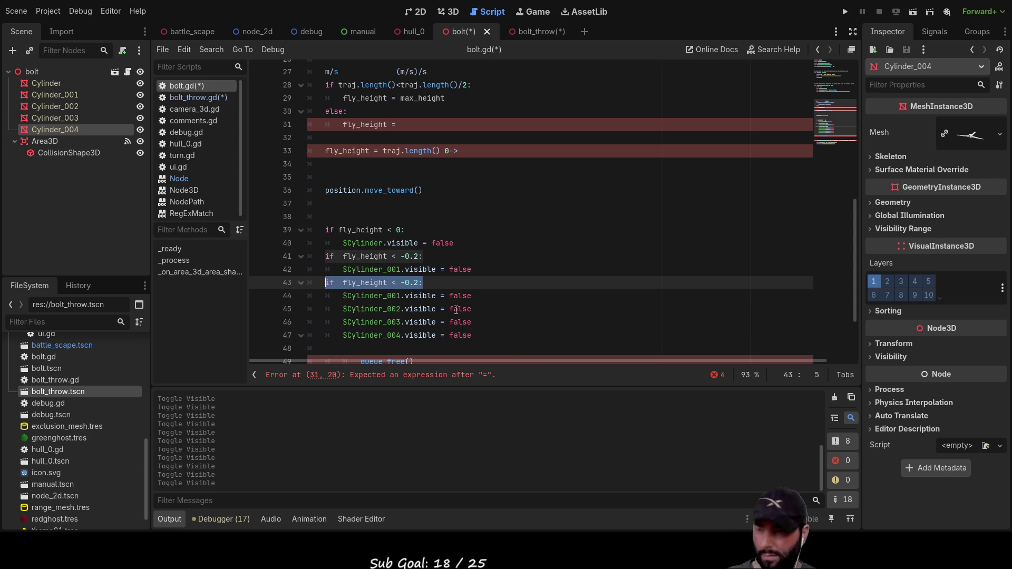
key(Down)
key(Down)
key(Return)
key(Up)
key(ctrl+v)
key(Down)
key(Down)
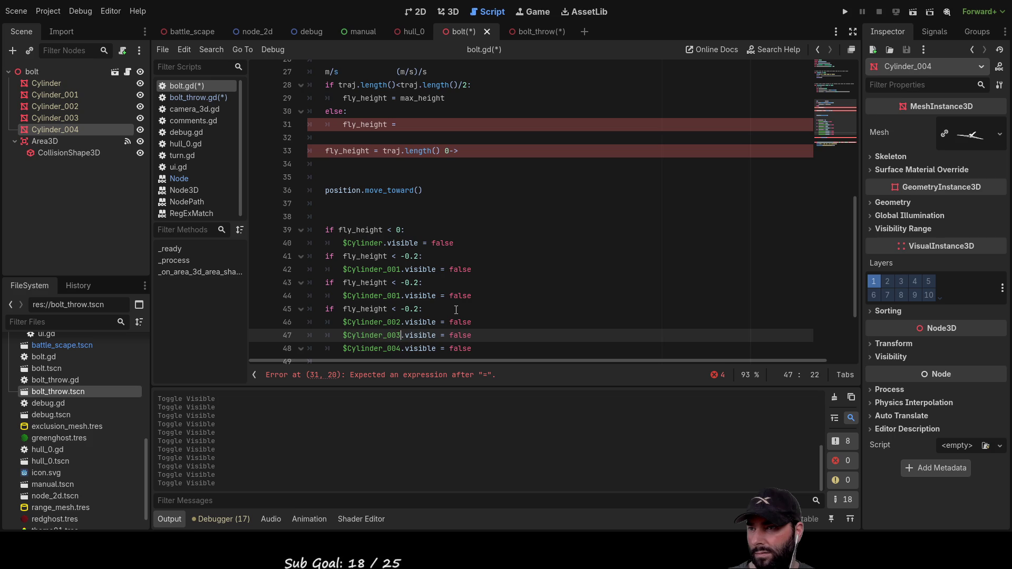
key(Home)
key(Return)
key(Up)
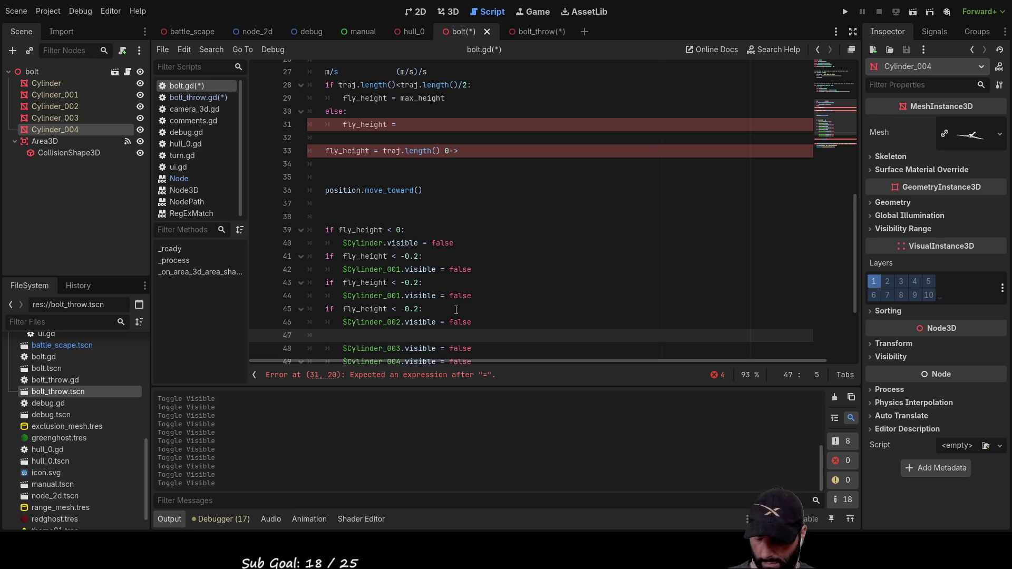
key(ctrl+v)
Step: Add the 'if fly_height < -0.2:' condition above the Cylinder_004 line
scroll(369, 264, down, 3)
click(324, 238)
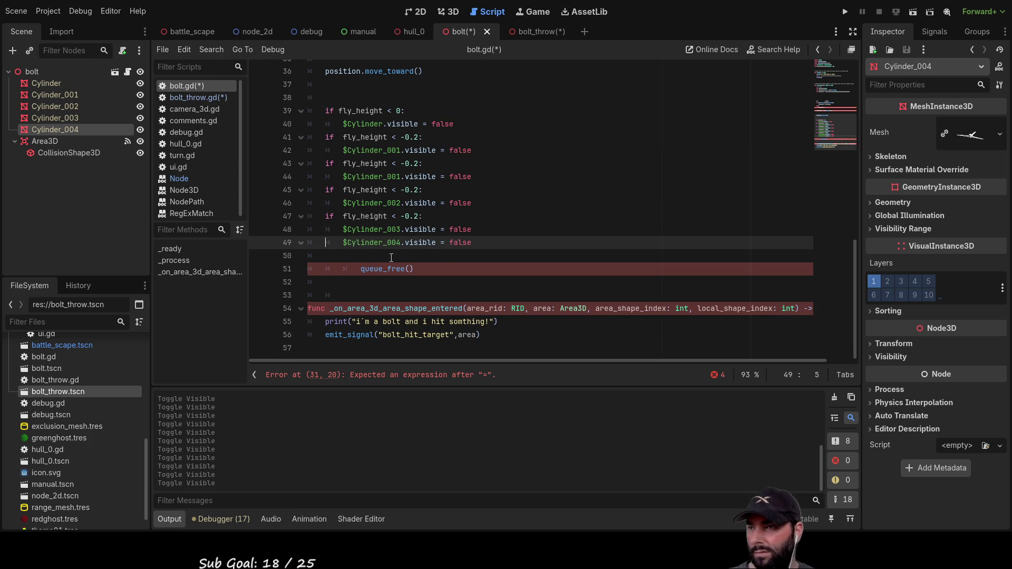
key(Return)
key(Up)
key(ctrl+v)
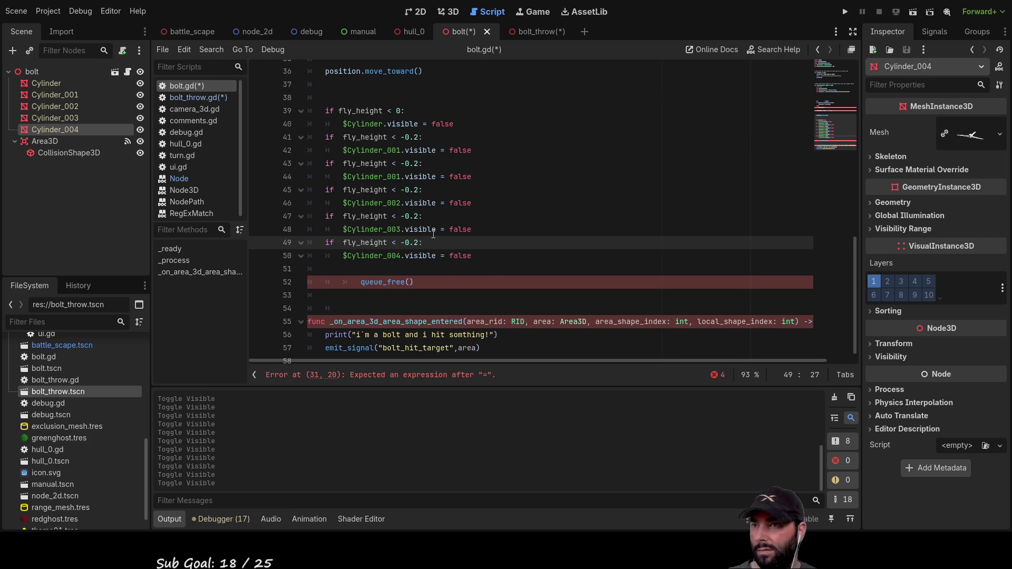
scroll(454, 216, up, 2)
scroll(431, 236, down, 2)
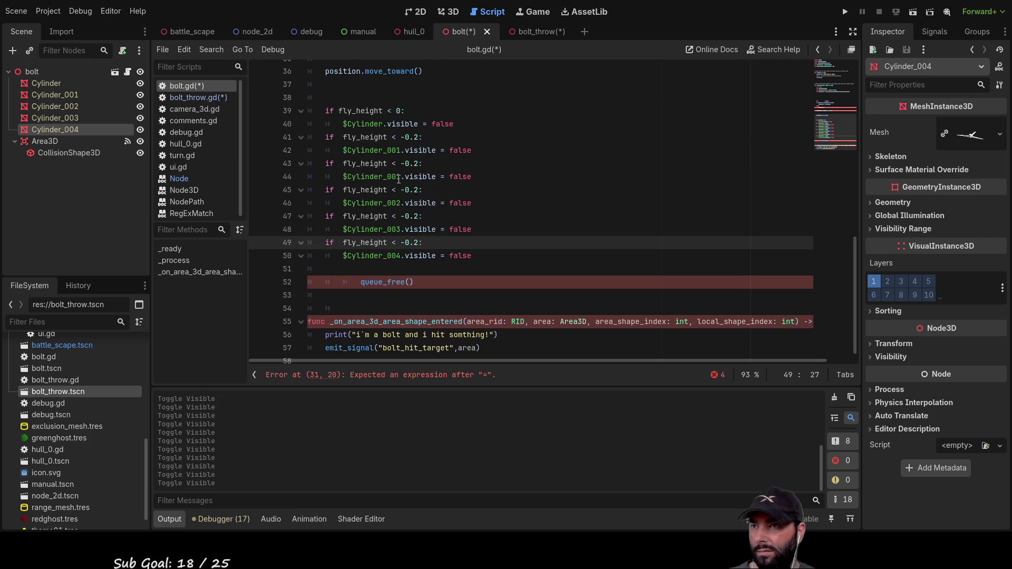
Step: Delete the duplicate Cylinder_001 hide line and the duplicate height condition line
drag(472, 176, 344, 176)
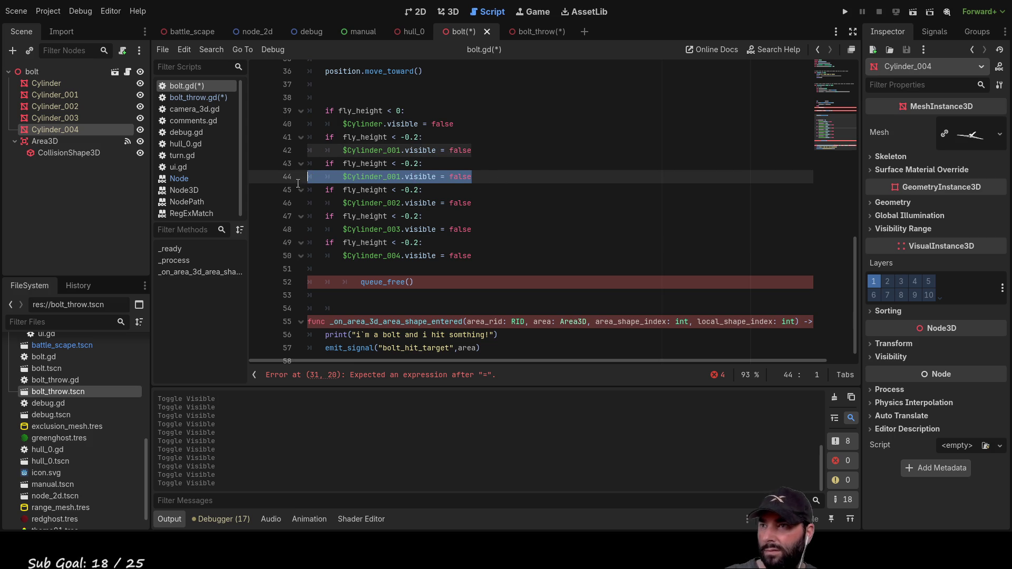
key(ctrl+shift+k)
drag(423, 176, 277, 178)
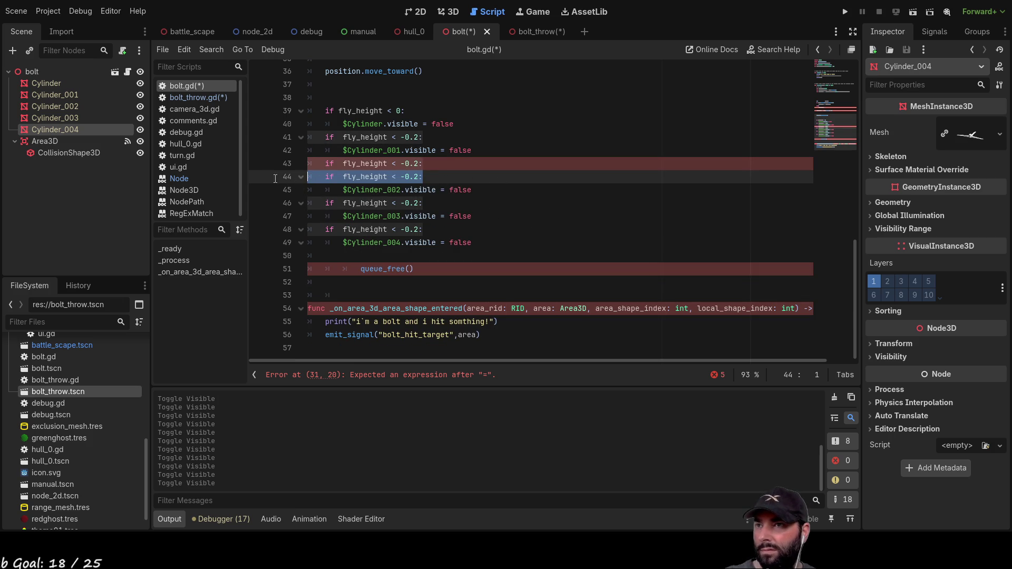
click(477, 194)
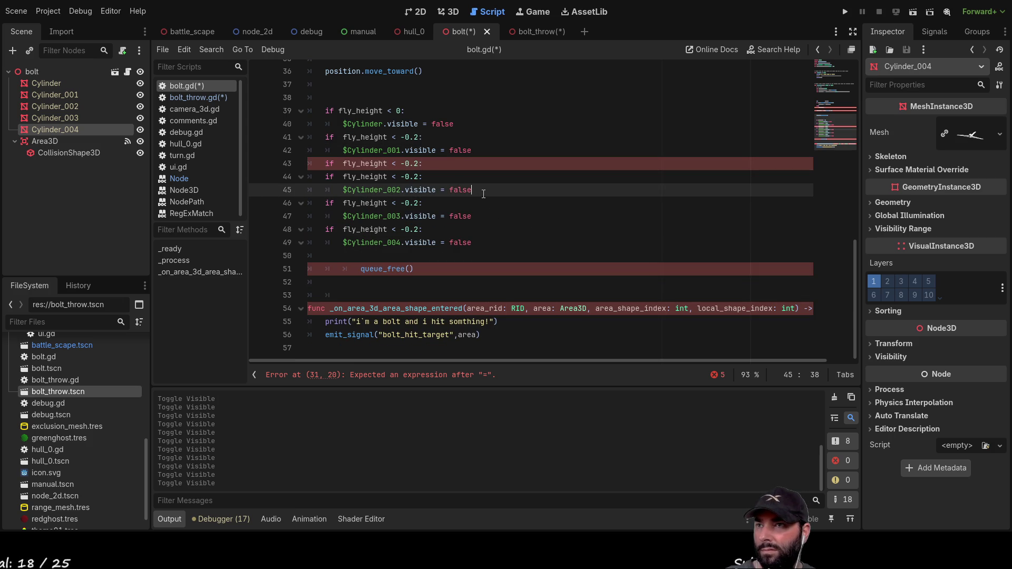
click(437, 165)
key(ctrl+shift+k)
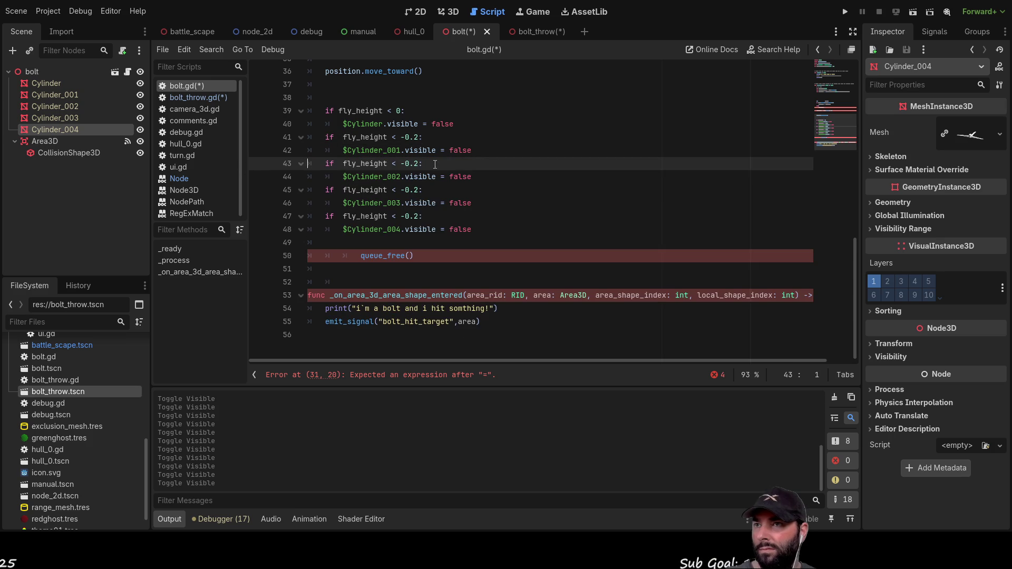
text(4)
Step: Change the Cylinder_004 check's threshold to -0.8
key(Down)
key(Down)
key(Down)
key(Down)
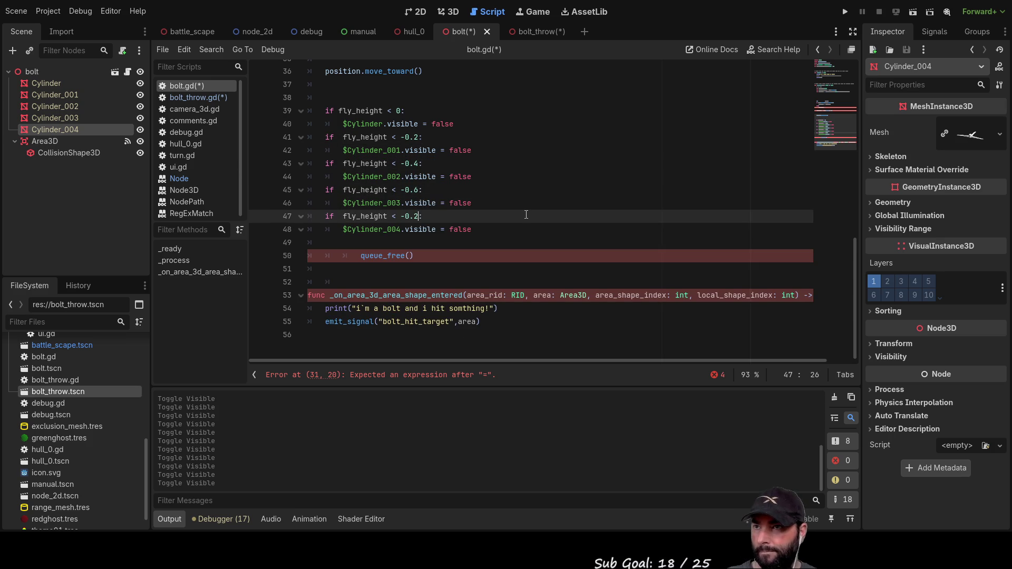
key(BackSpace)
text(8)
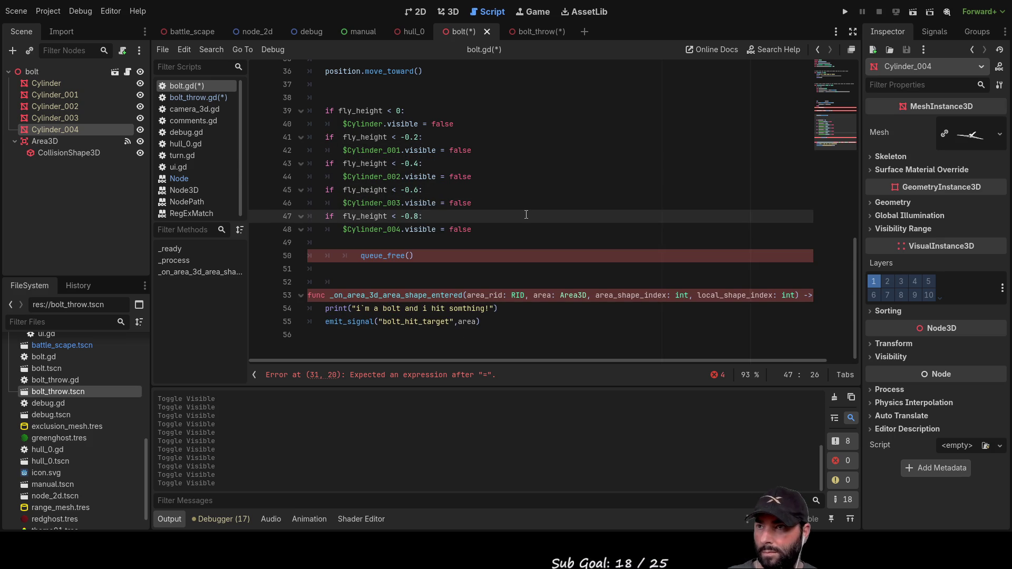
drag(495, 234, 310, 217)
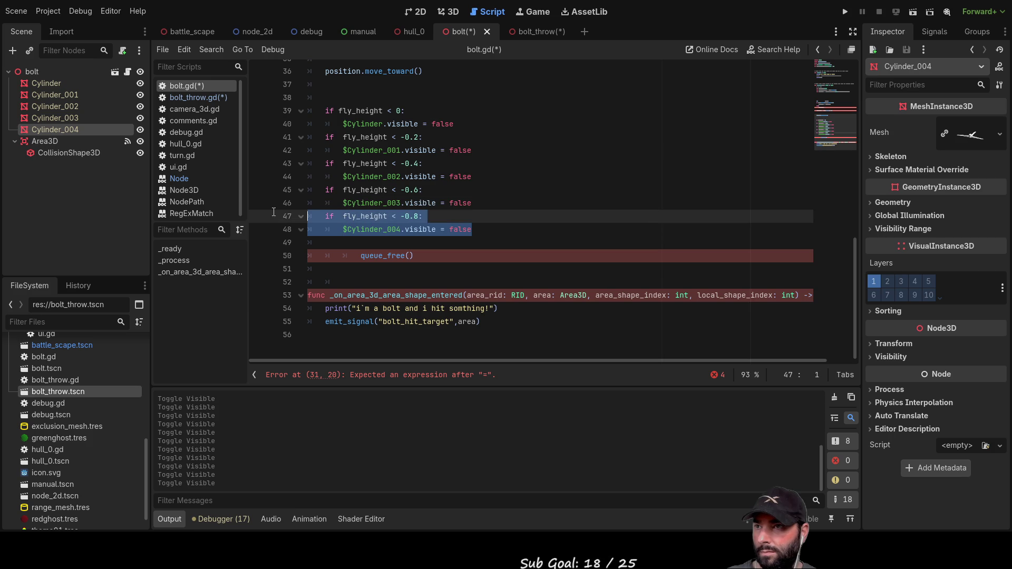
Step: Duplicate the Cylinder_004 check below it and change the copy's threshold to -1
key(ctrl+c)
click(315, 235)
click(355, 244)
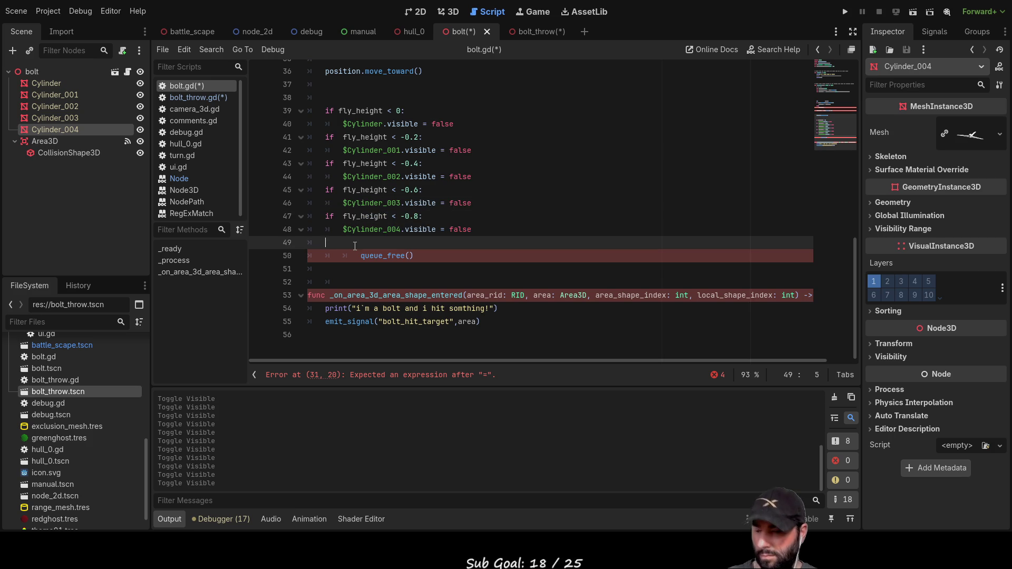
key(ctrl+v)
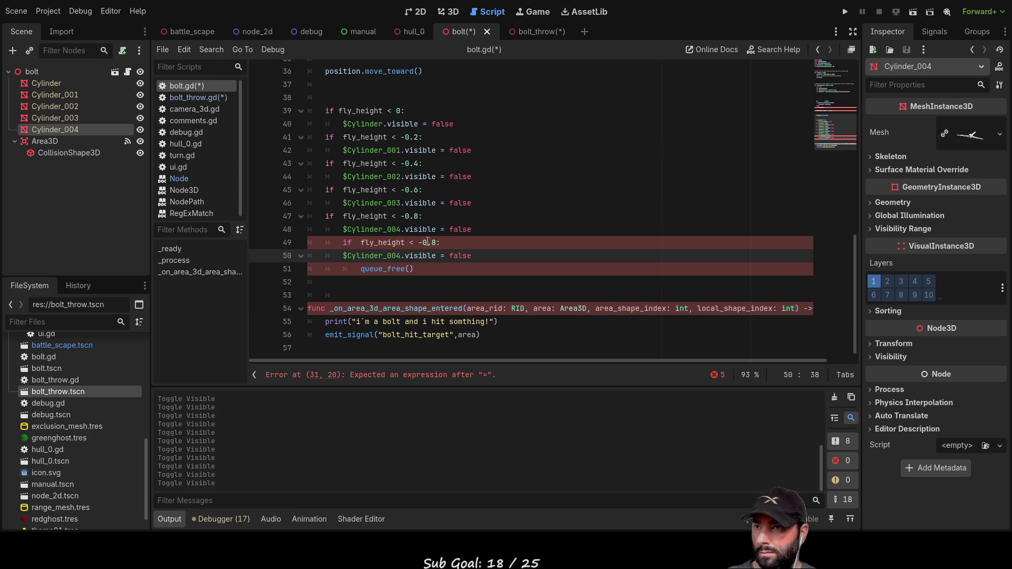
click(425, 242)
key(Delete)
key(Delete)
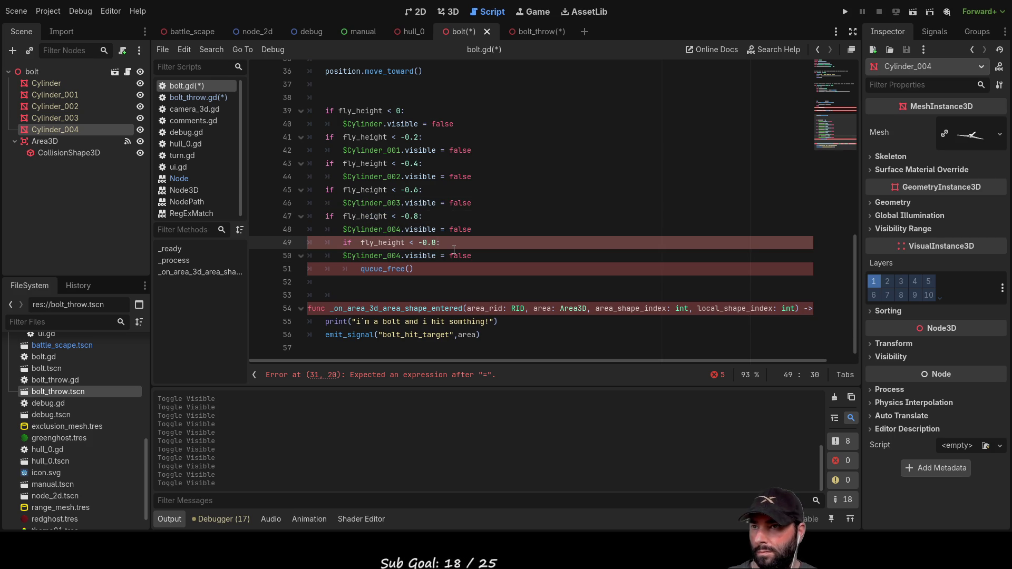
key(BackSpace)
text(1)
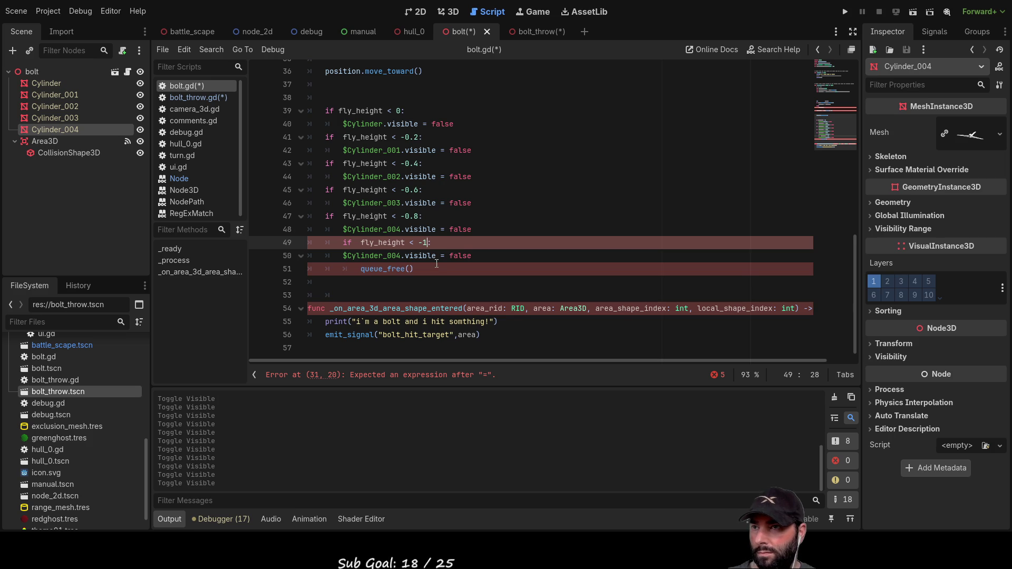
Step: Delete the stray $Cylinder_004 line and empty line, then outdent 'if fly_height < -1:'
drag(489, 257, 302, 252)
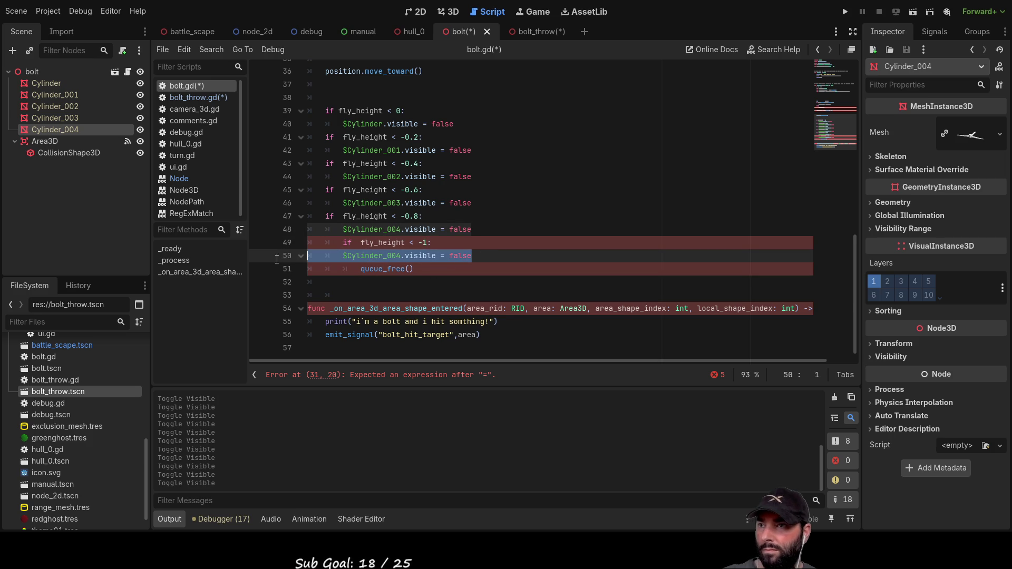
key(BackSpace)
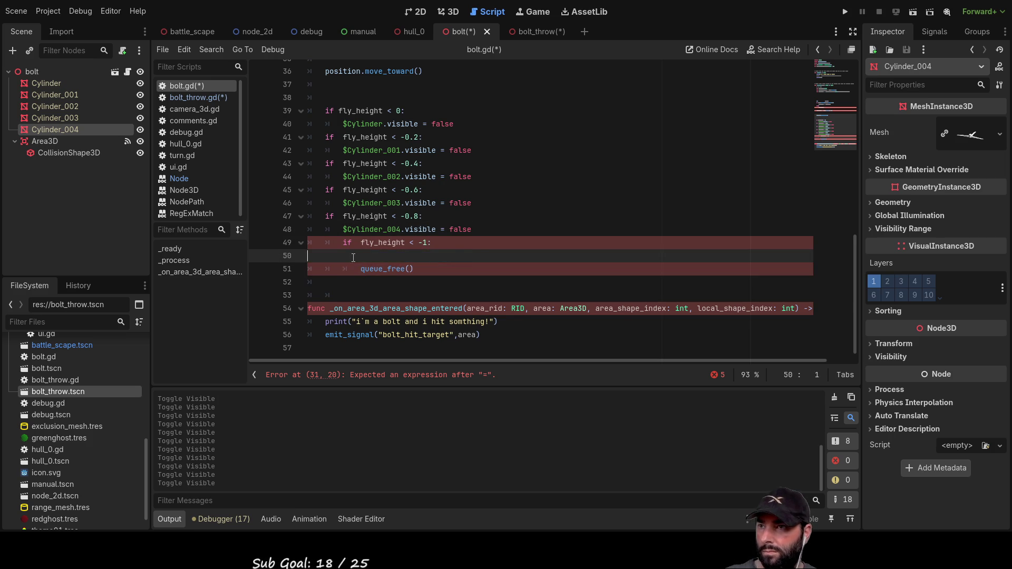
key(ctrl+shift+k)
key(shift+Tab)
key(Down)
key(Up)
key(Up)
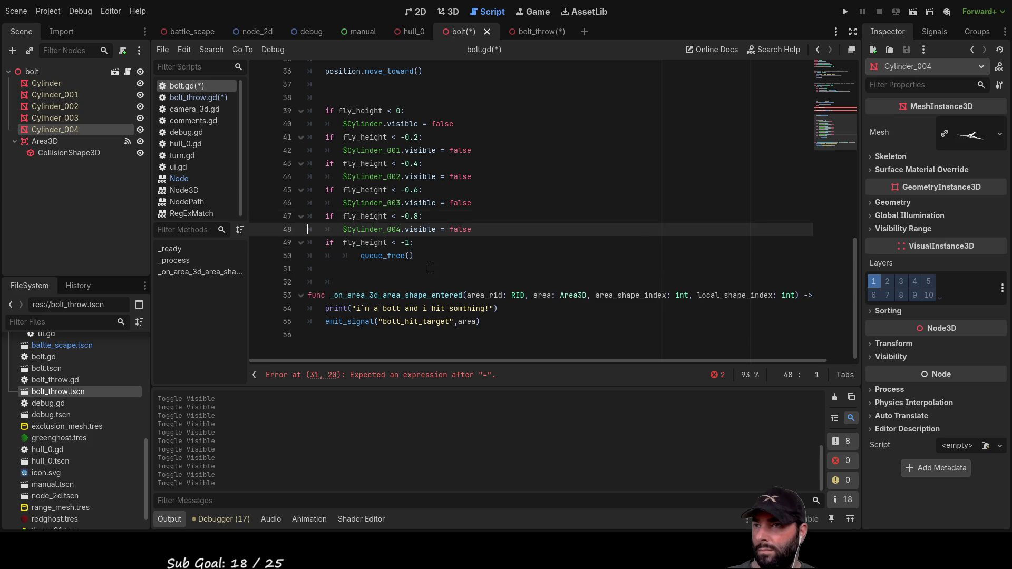
key(Up)
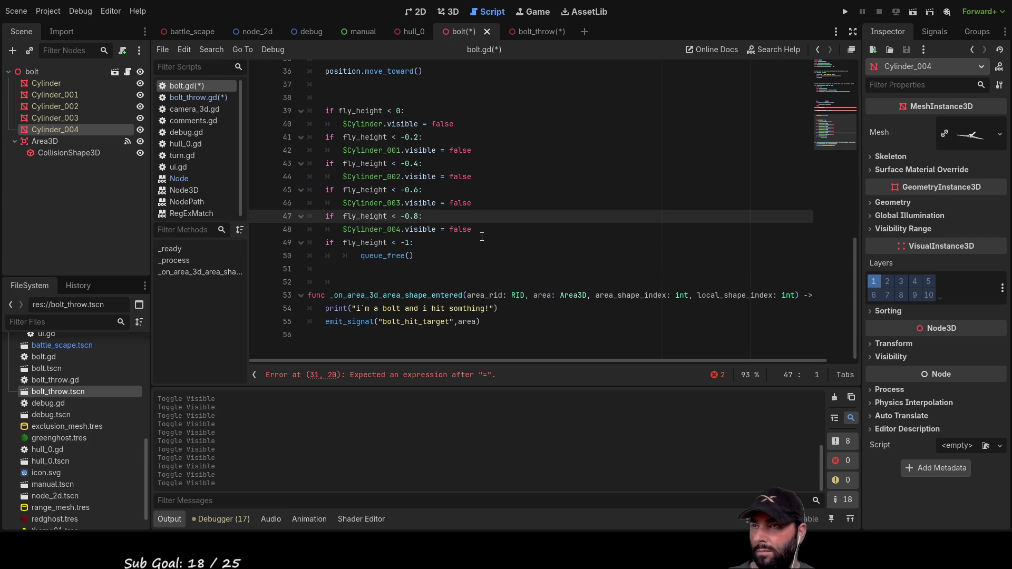
scroll(481, 236, up, 4)
scroll(369, 174, down, 2)
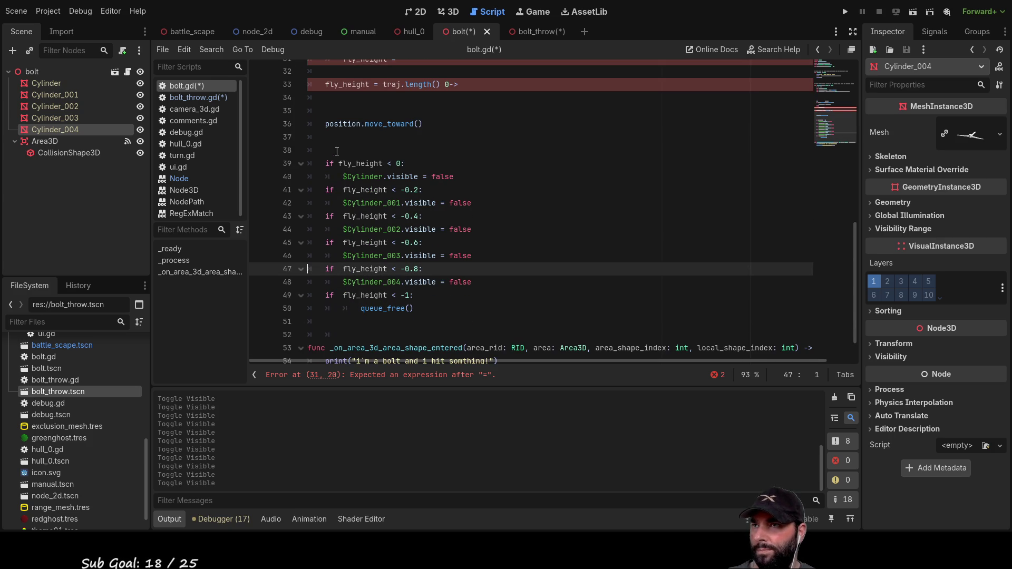
Step: Delete the blank line above 'if fly_height < 0:' and fix that check's indentation
click(337, 152)
key(Delete)
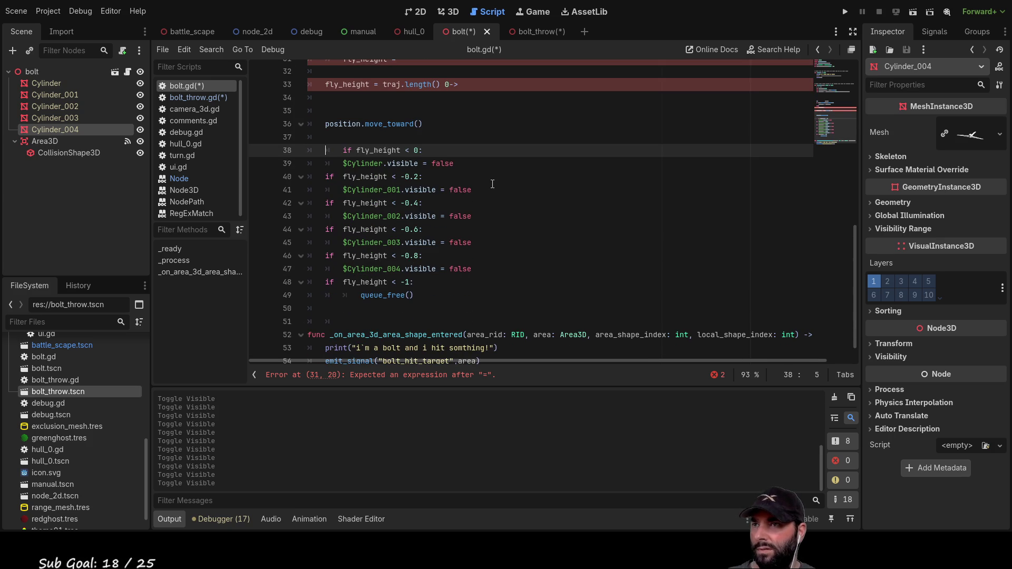
key(Delete)
key(Up)
key(Up)
key(Down)
scroll(478, 235, up, 1)
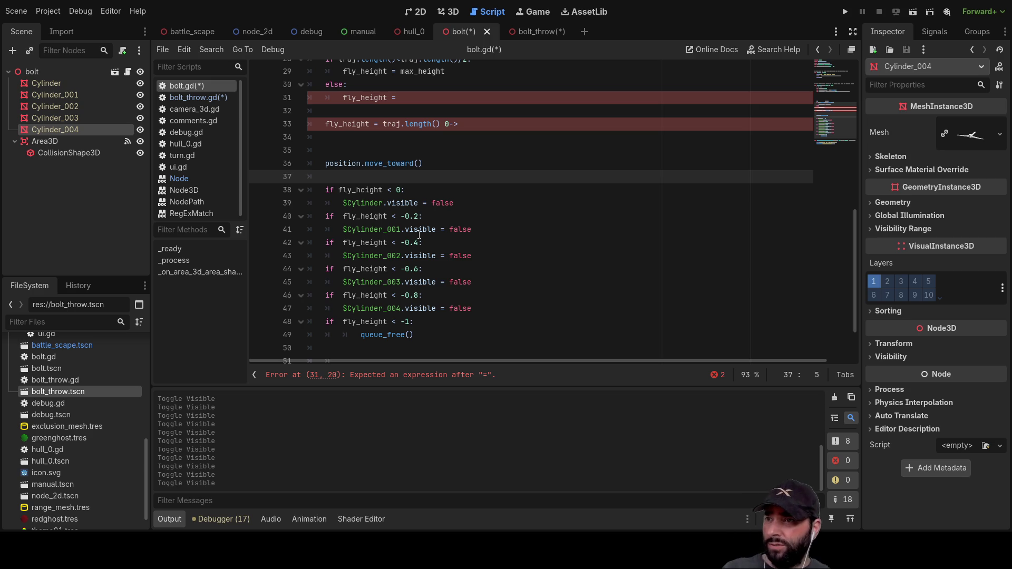
scroll(373, 283, down, 2)
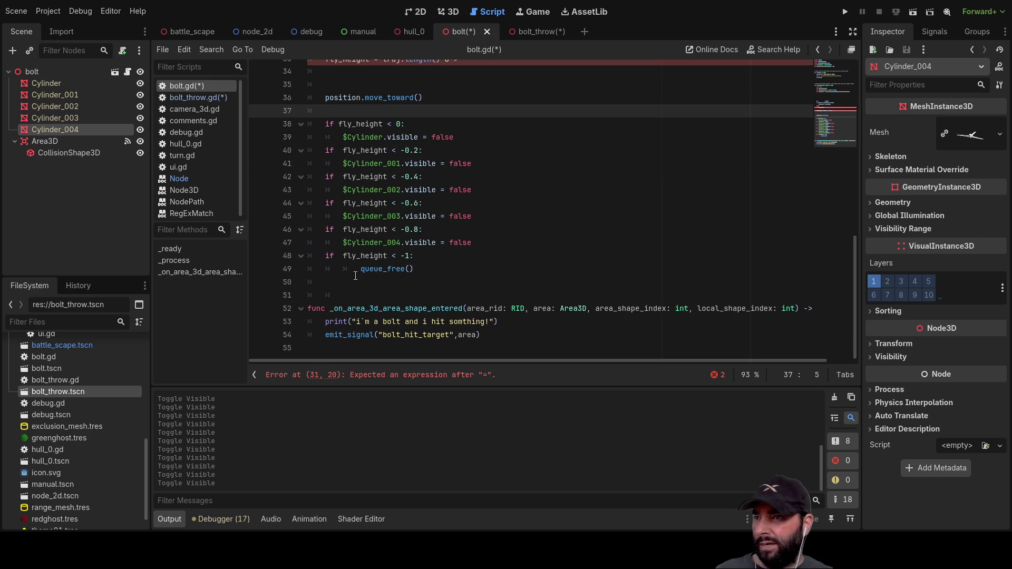
click(355, 274)
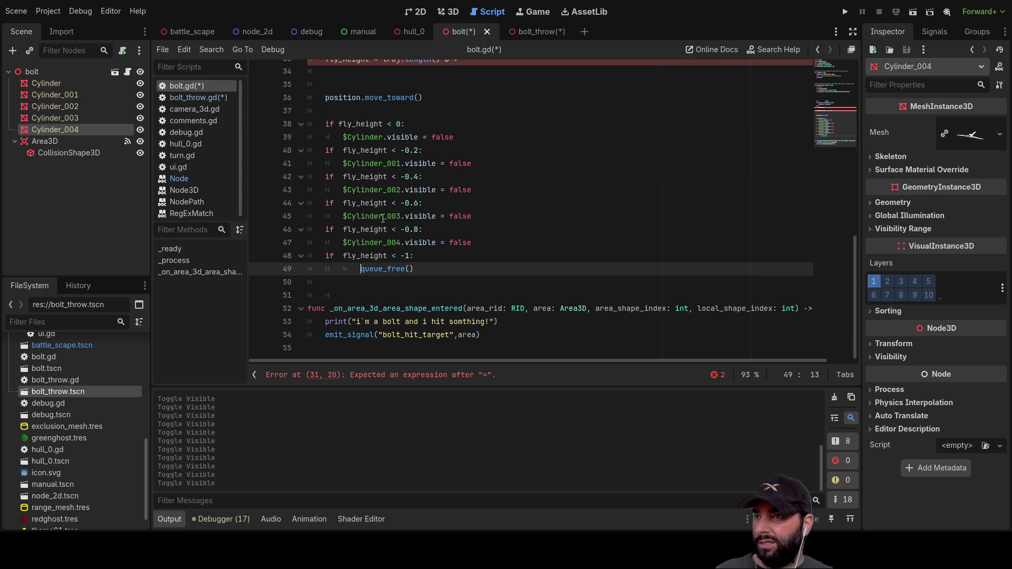
click(329, 136)
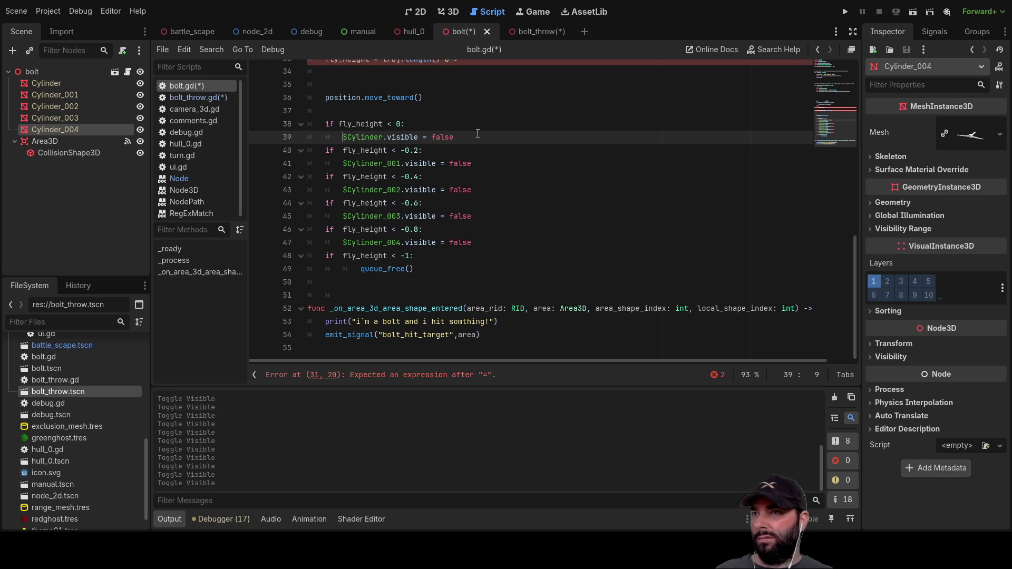
Step: Open a new line under '$Cylinder.visible = false' for the '#add splash sound ?' comment
key(Down)
key(Return)
key(Up)
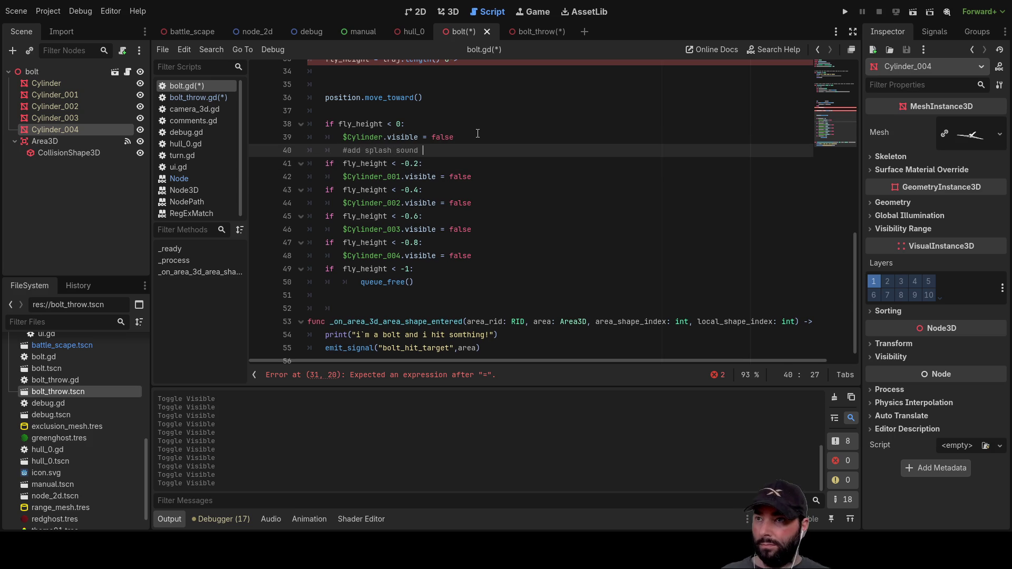
key(Up)
key(Up)
key(Up)
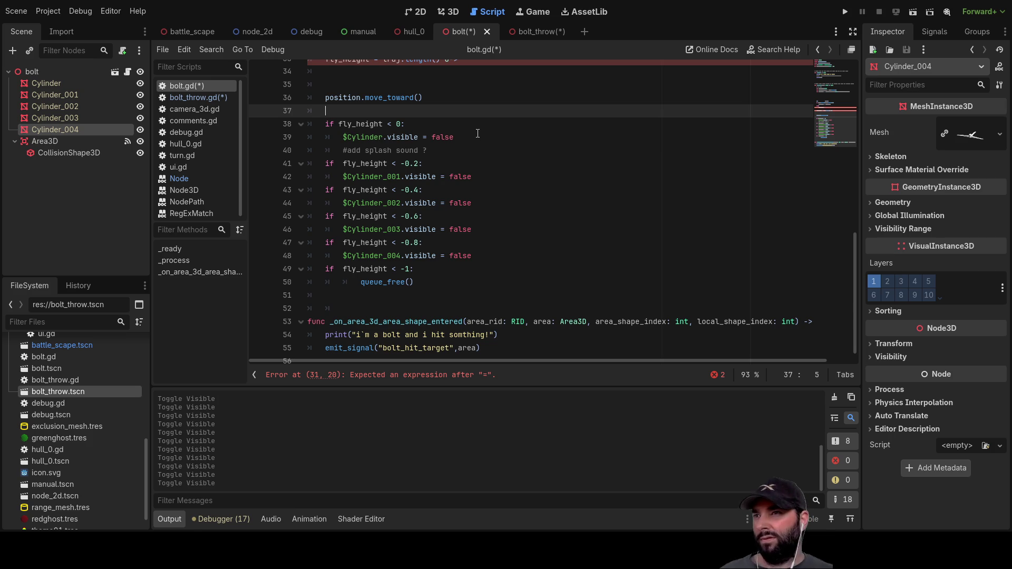
Step: Review the fly_height assignments in _process and highlight every use of max_height
scroll(310, 308, up, 3)
key(Up)
key(Up)
key(Up)
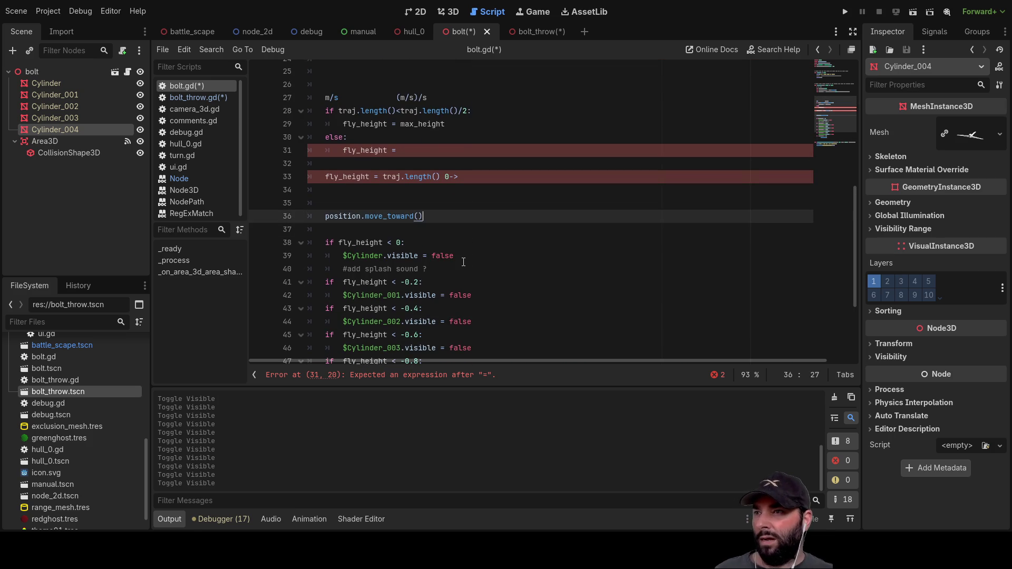
key(Up)
key(End)
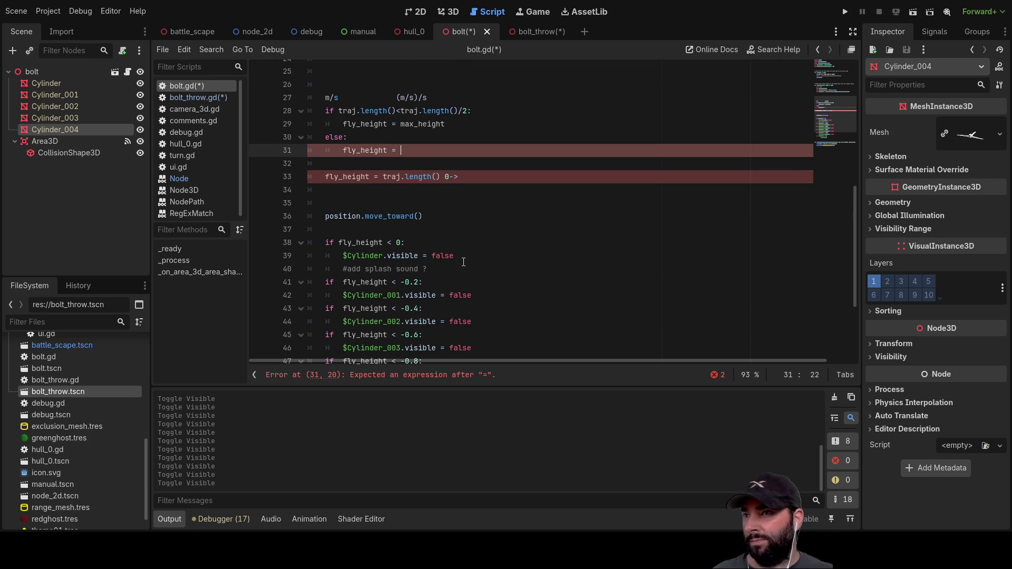
scroll(462, 261, up, 3)
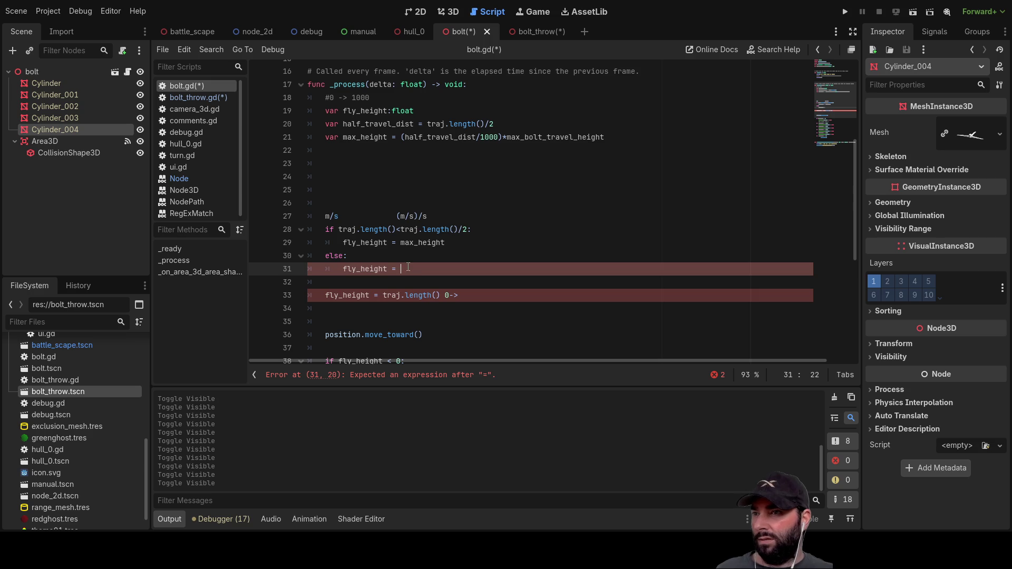
double_click(430, 242)
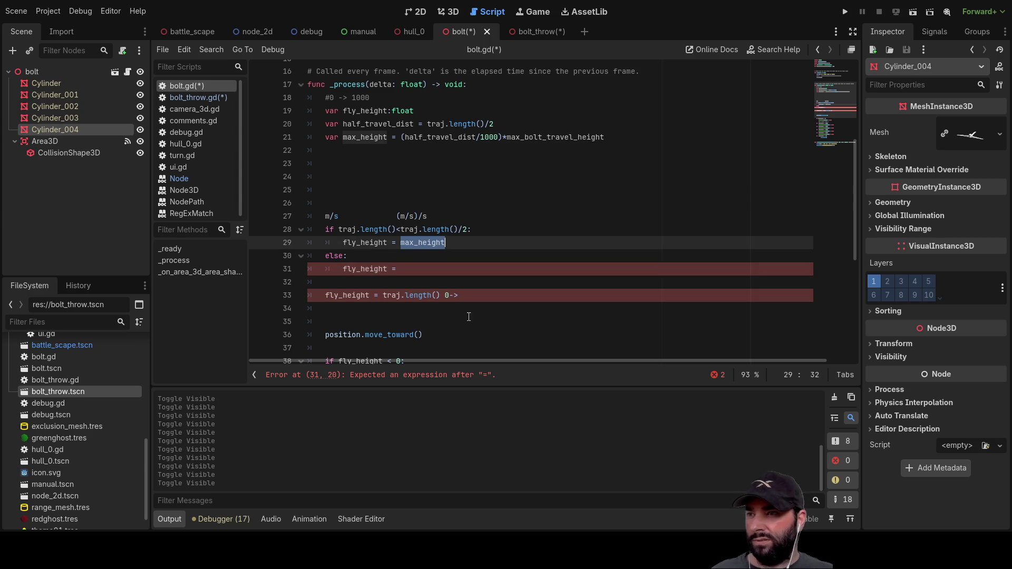
scroll(486, 338, up, 4)
scroll(485, 338, down, 2)
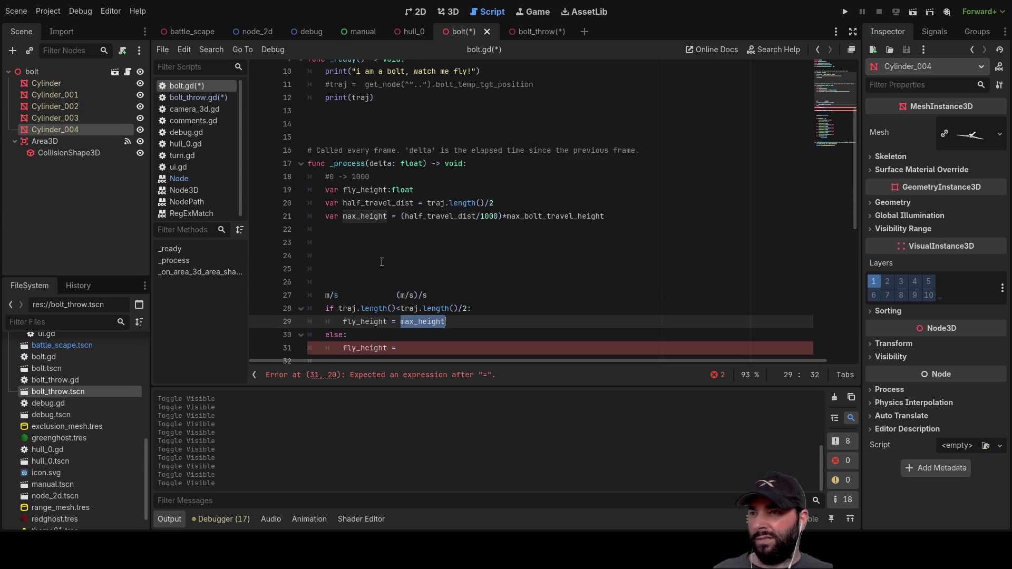
Step: Delete the surplus blank lines between the max_height declaration and the m/s note
key(Up)
key(Up)
key(Up)
key(Delete)
key(Delete)
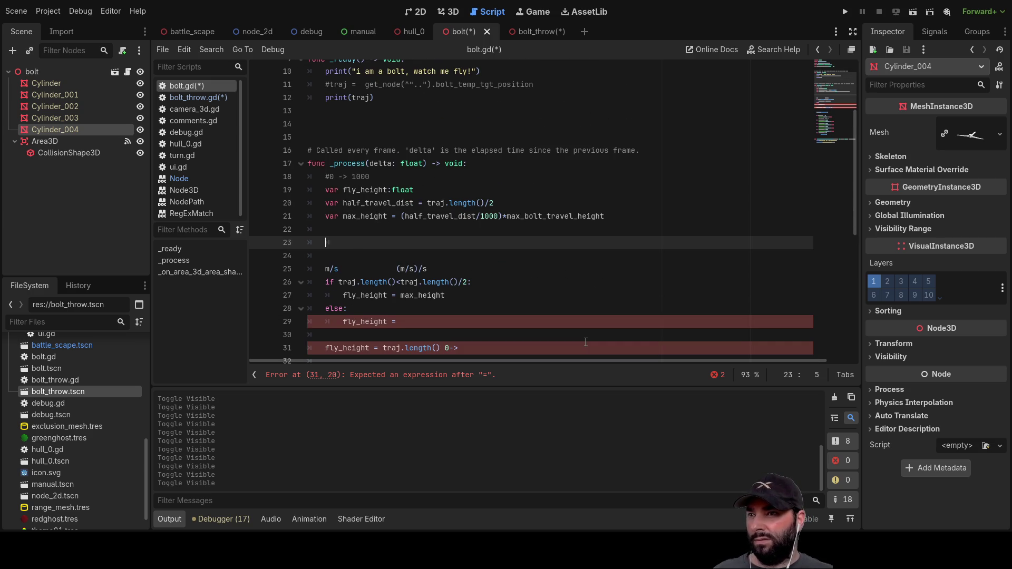
key(BackSpace)
key(BackSpace)
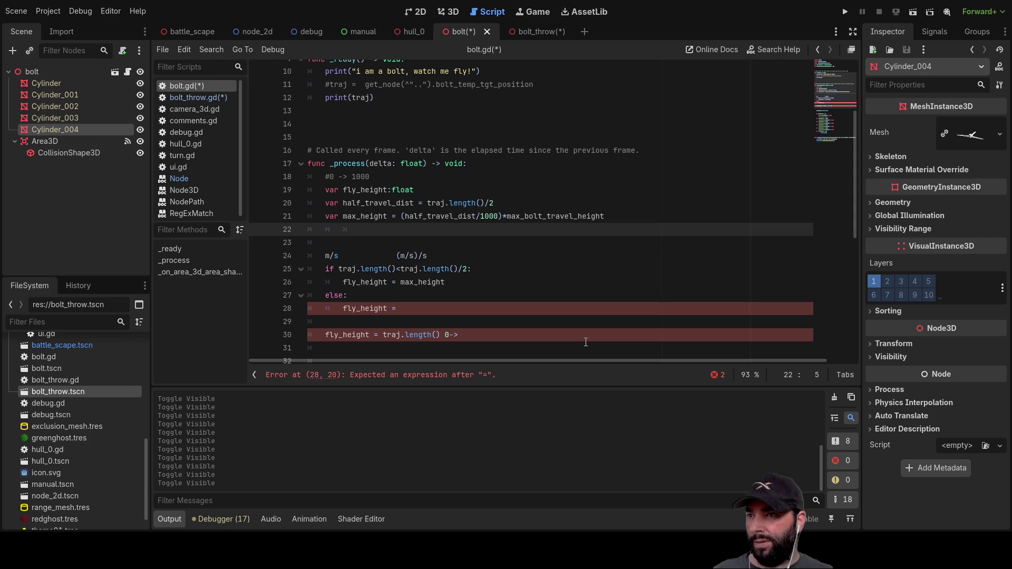
key(Down)
key(Down)
key(Up)
key(Up)
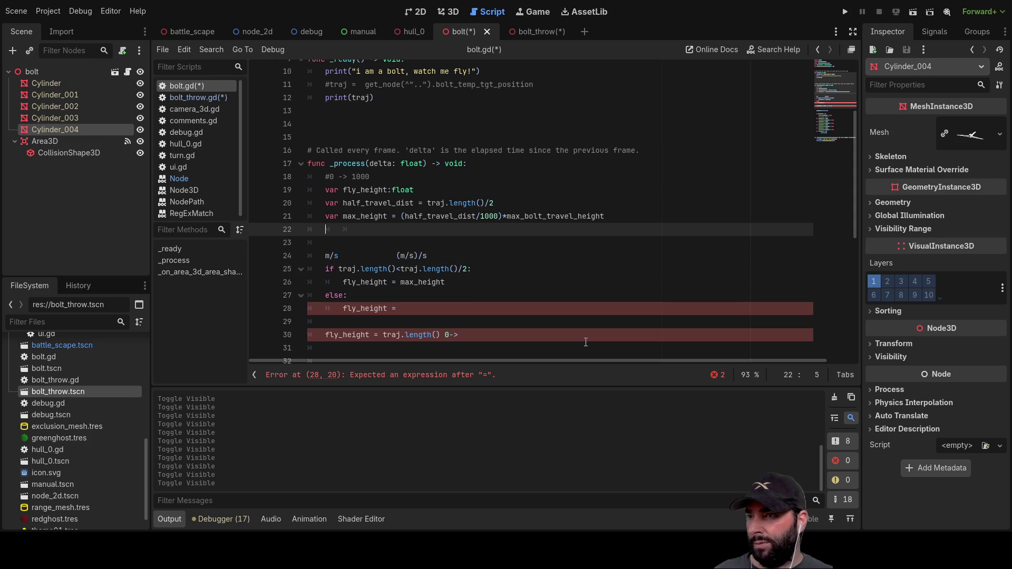
key(Down)
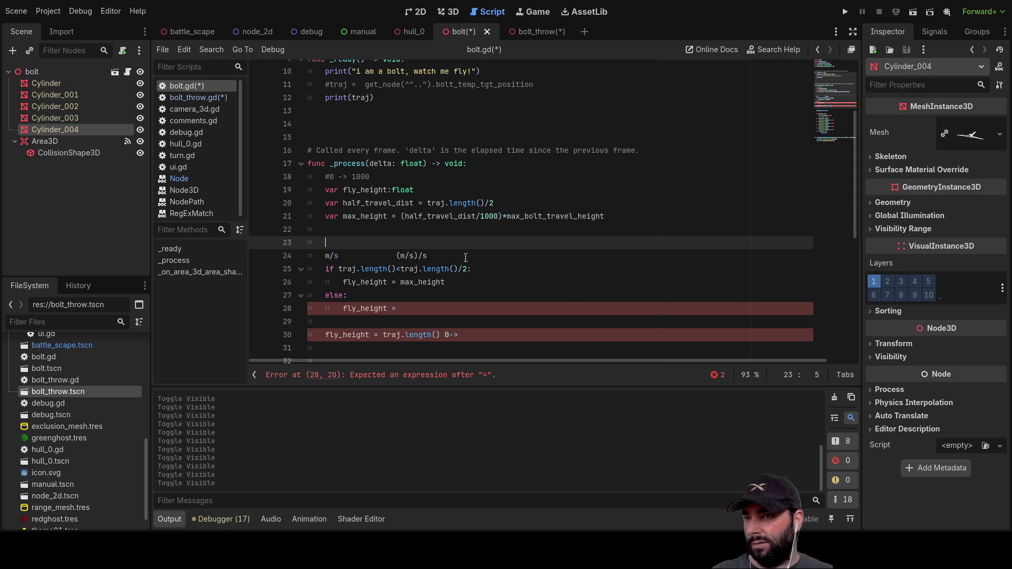
Step: Delete the unfinished fly_height assignment and the broken 'fly_height = traj.length() 0->' line
drag(467, 259, 236, 242)
click(446, 296)
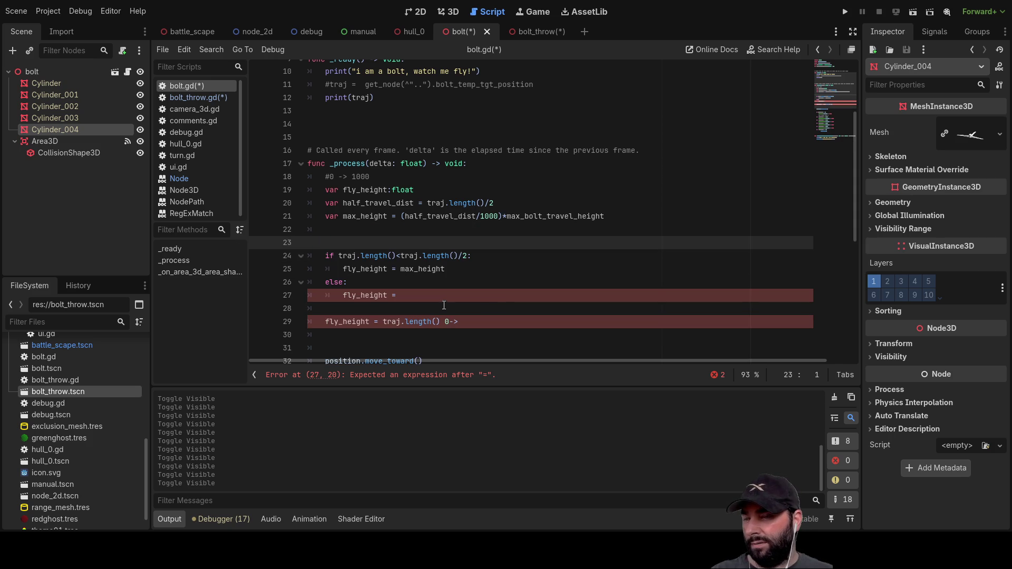
scroll(446, 302, down, 3)
scroll(404, 183, up, 2)
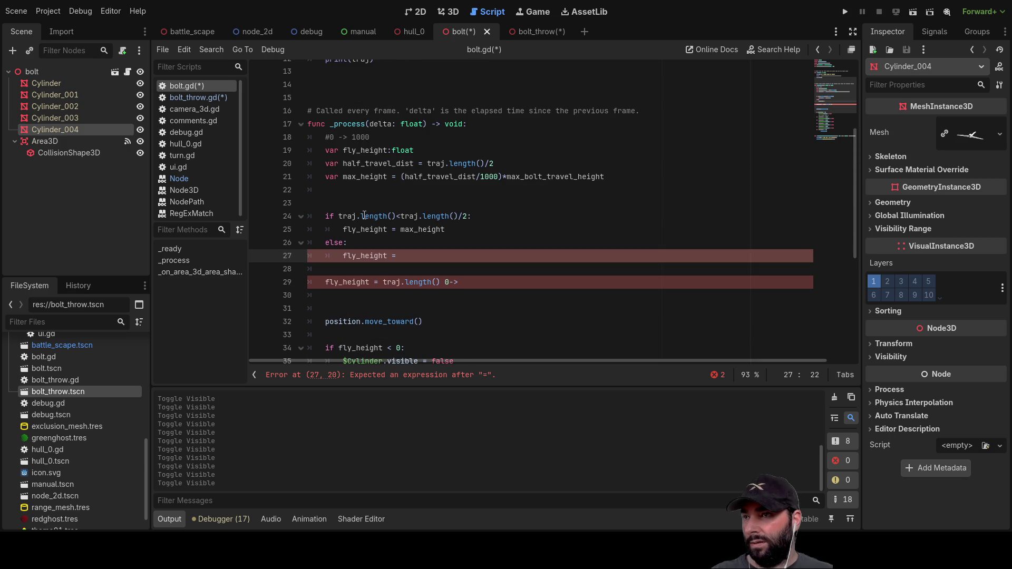
click(335, 199)
click(400, 255)
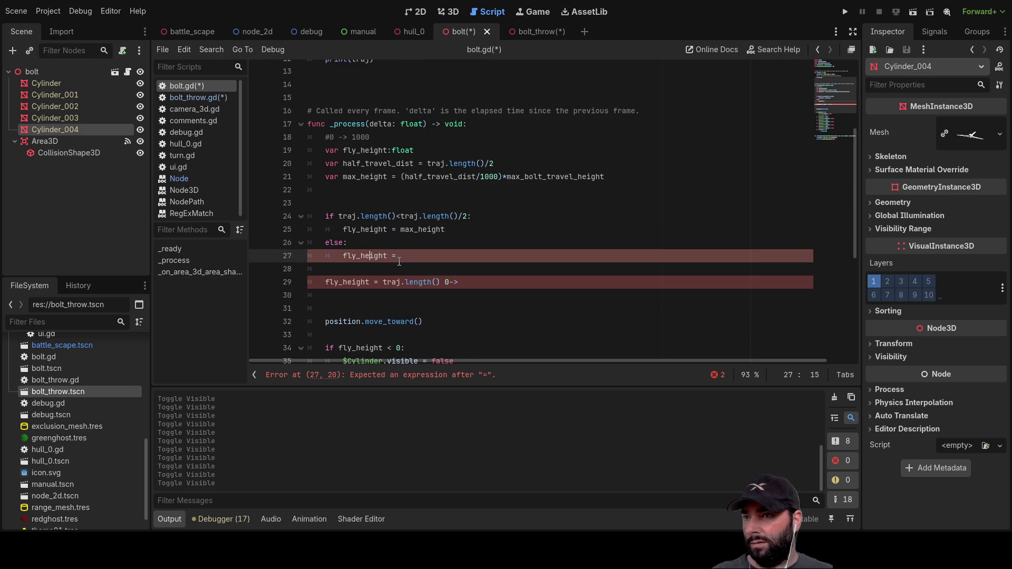
drag(400, 256, 298, 253)
key(BackSpace)
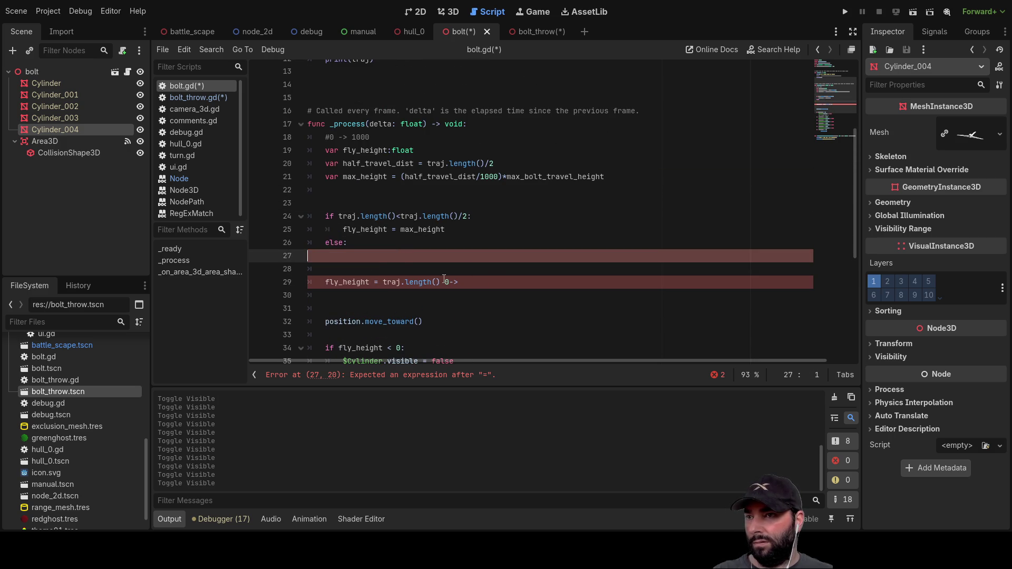
triple_click(495, 286)
key(BackSpace)
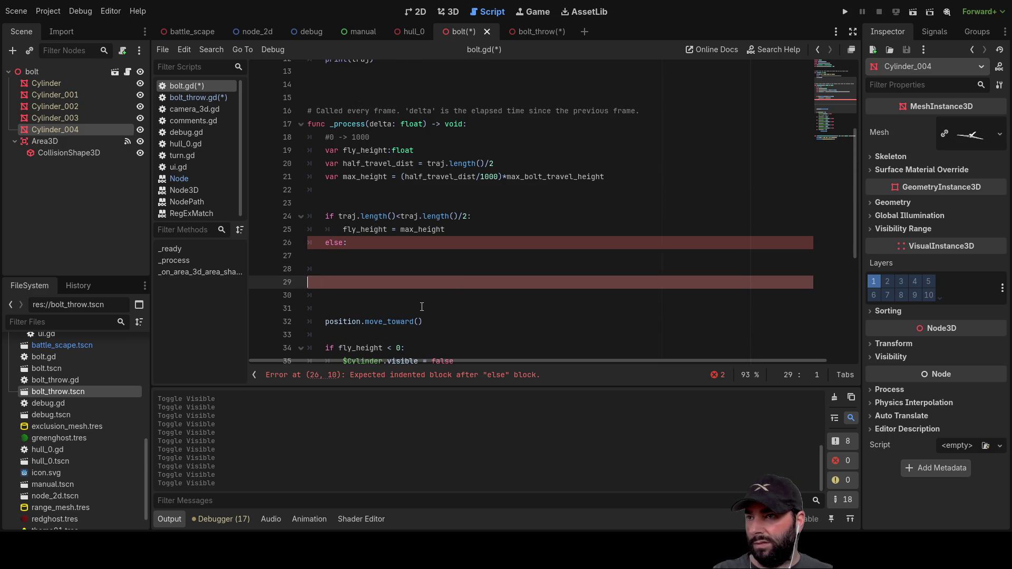
Step: Put an indented 'pass' under else:, then return to the fly_height assignment line
key(Up)
key(Up)
key(Tab)
text(pass)
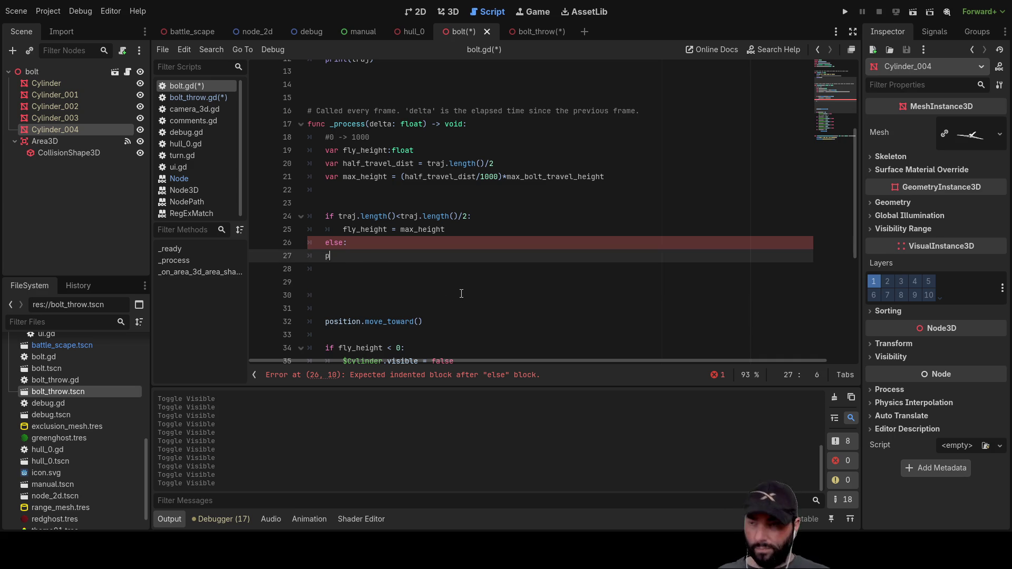
key(Up)
key(Up)
key(Up)
key(Down)
key(Down)
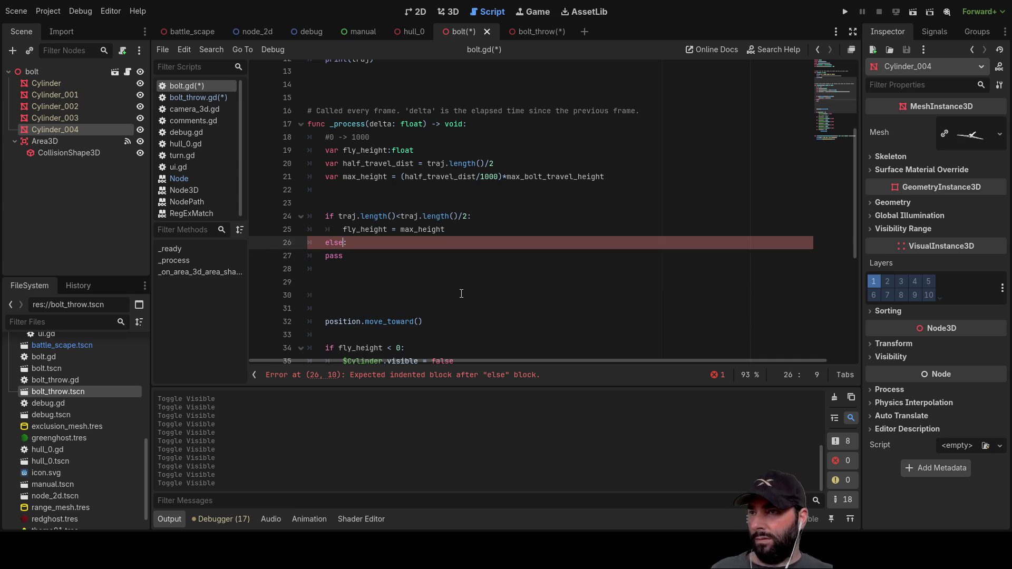
key(Up)
key(Right)
key(Right)
key(Right)
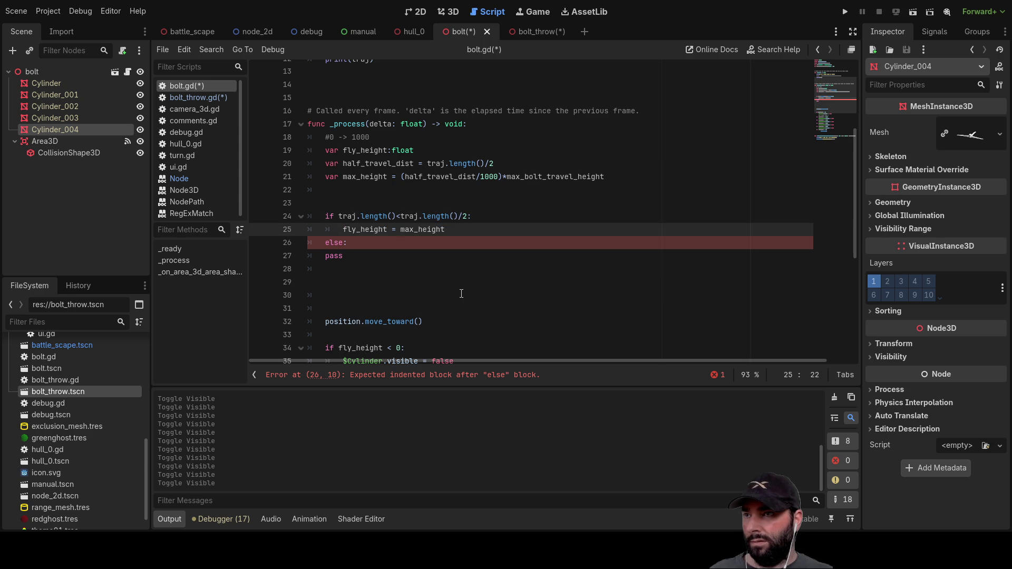
Step: Append *traj.length() after max_height so fly_height = max_height*traj.length()
key(End)
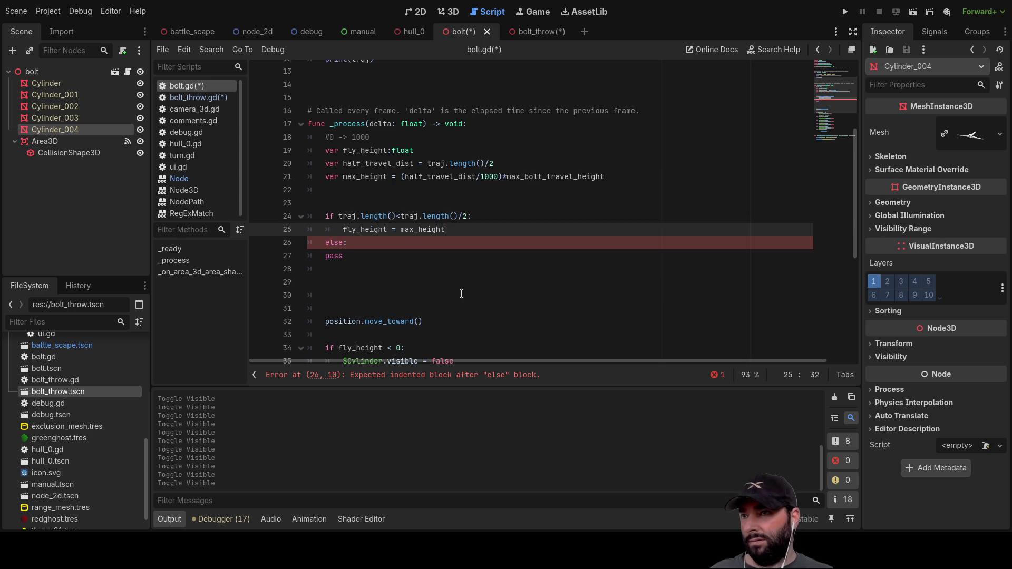
drag(338, 217, 397, 216)
key(ctrl+c)
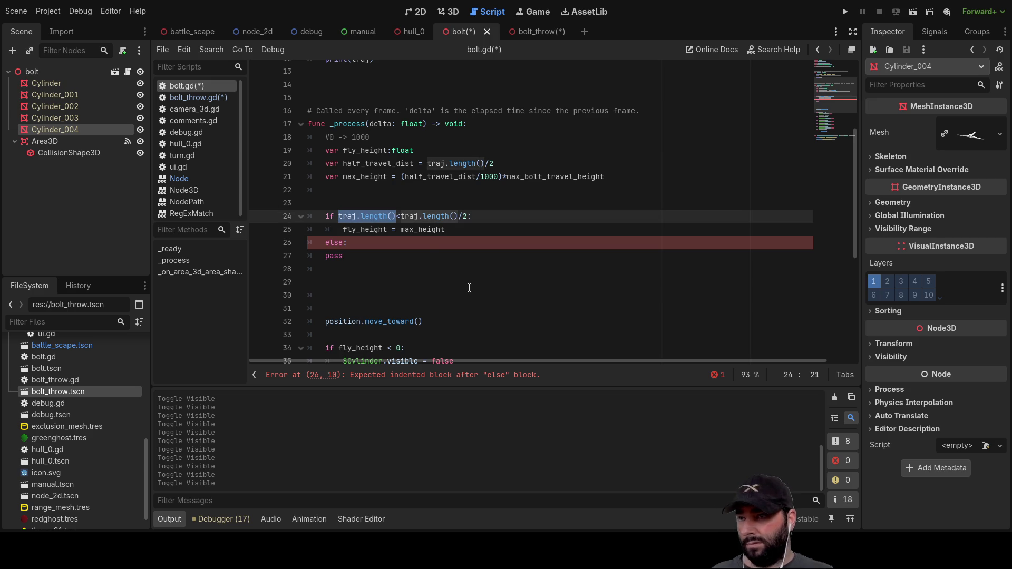
click(457, 235)
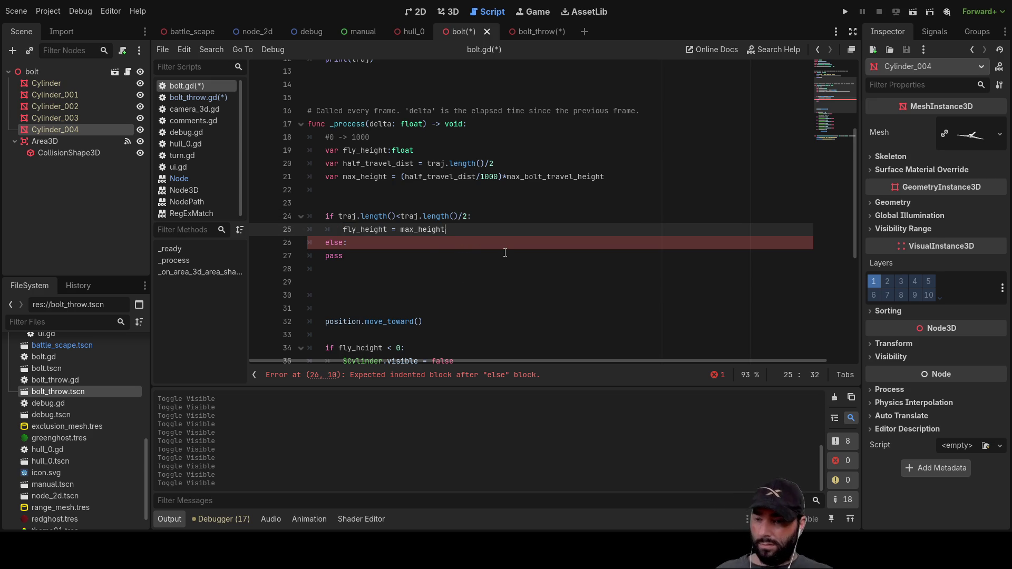
text(*)
key(ctrl+v)
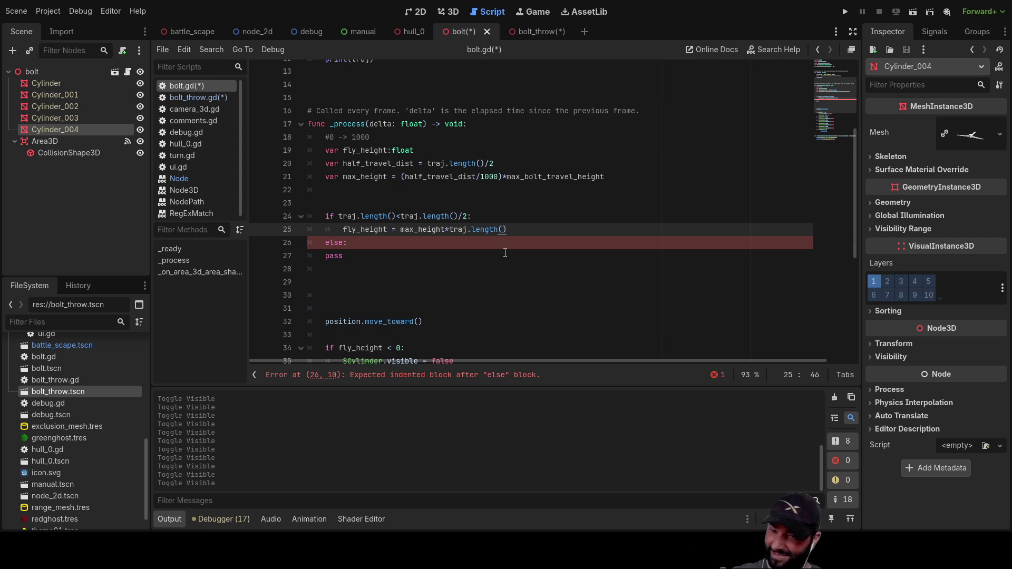
Step: Insert an empty indented line under else: above the pass line
key(Left)
key(Left)
key(Left)
key(Left)
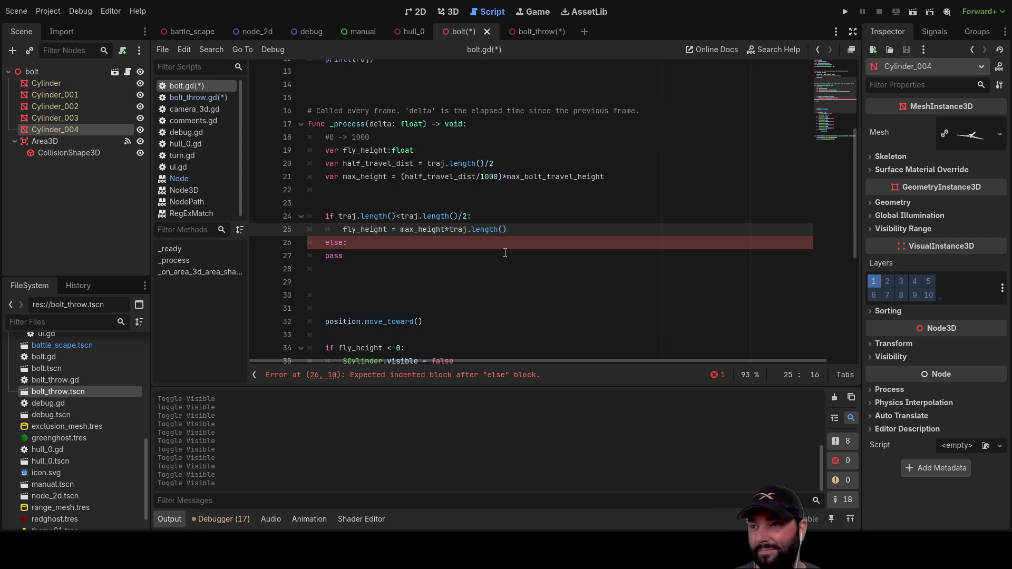
key(Down)
key(Down)
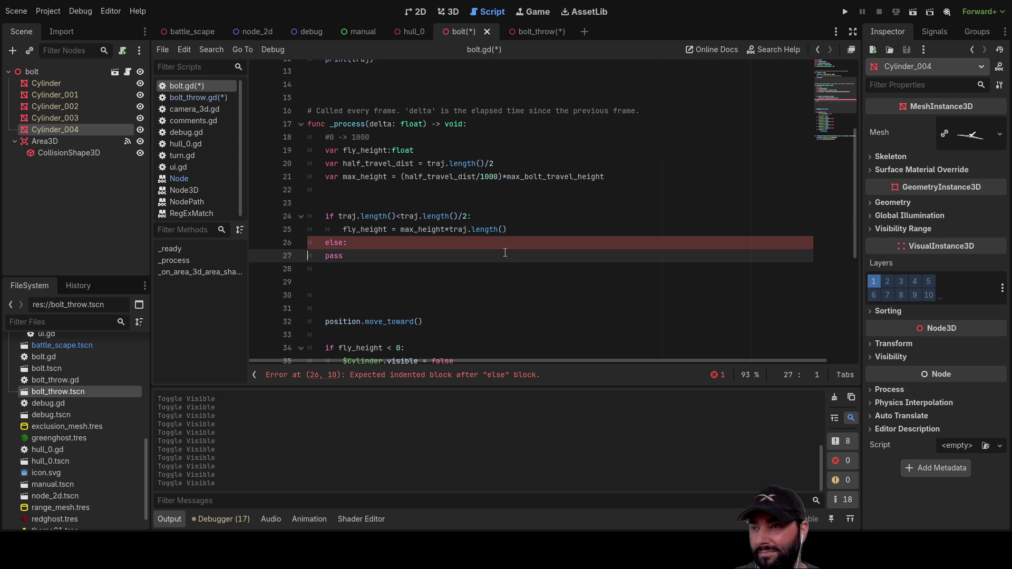
key(Return)
key(Up)
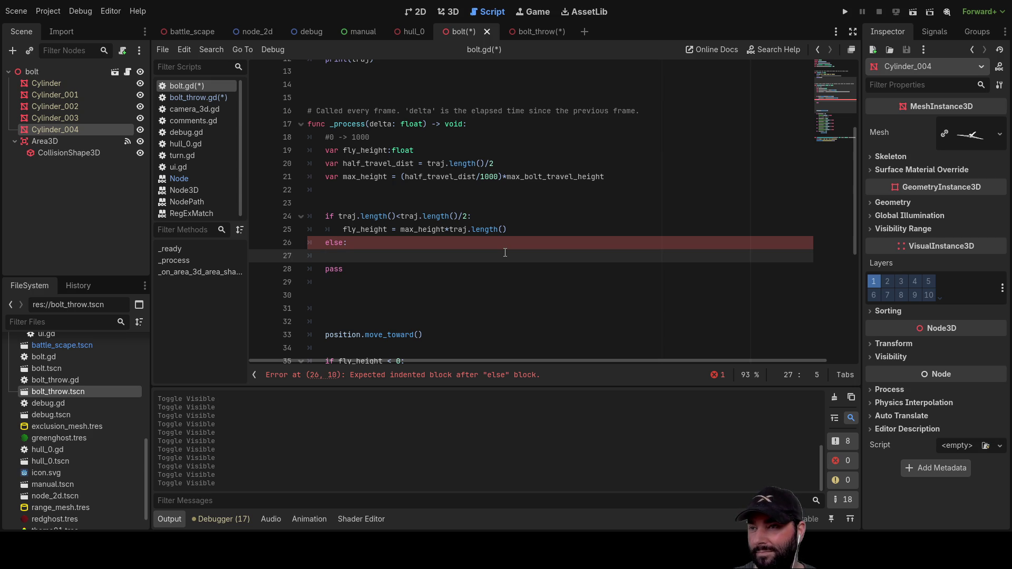
key(Up)
key(Up)
key(Up)
key(Down)
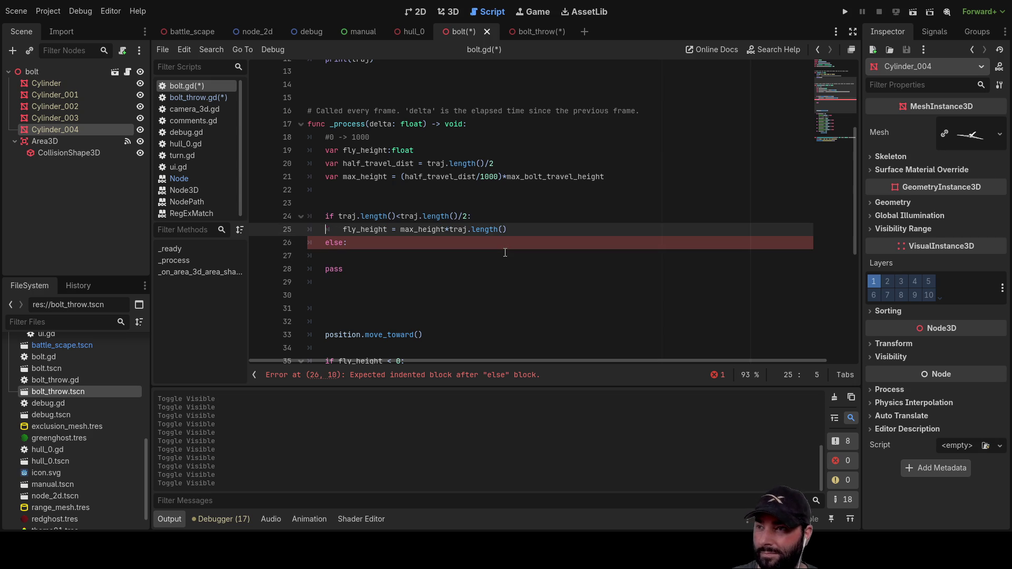
key(Right)
key(Right)
key(Right)
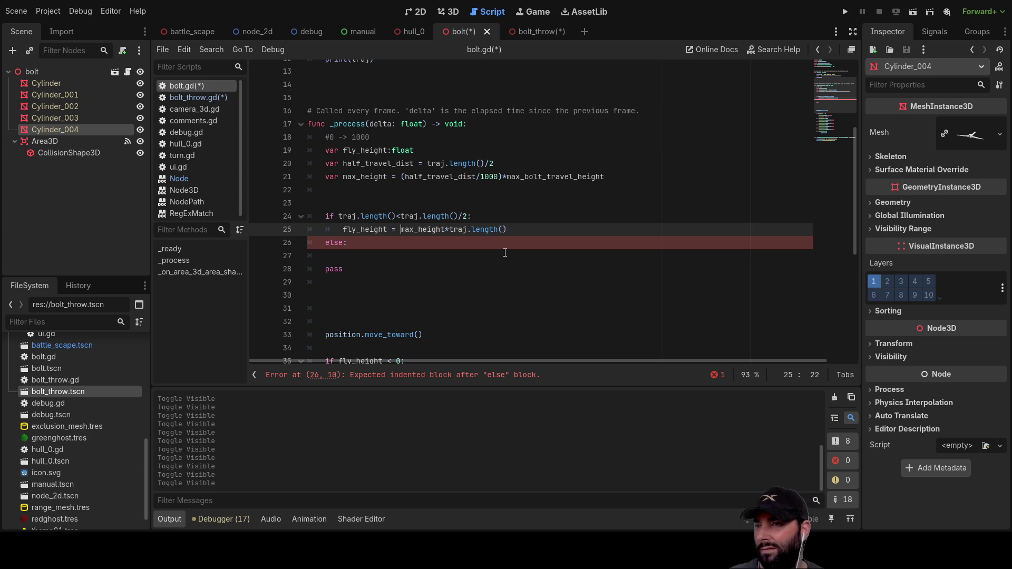
Step: Delete the blank line above the if and add an empty line above the fly_height assignment
click(349, 192)
key(Delete)
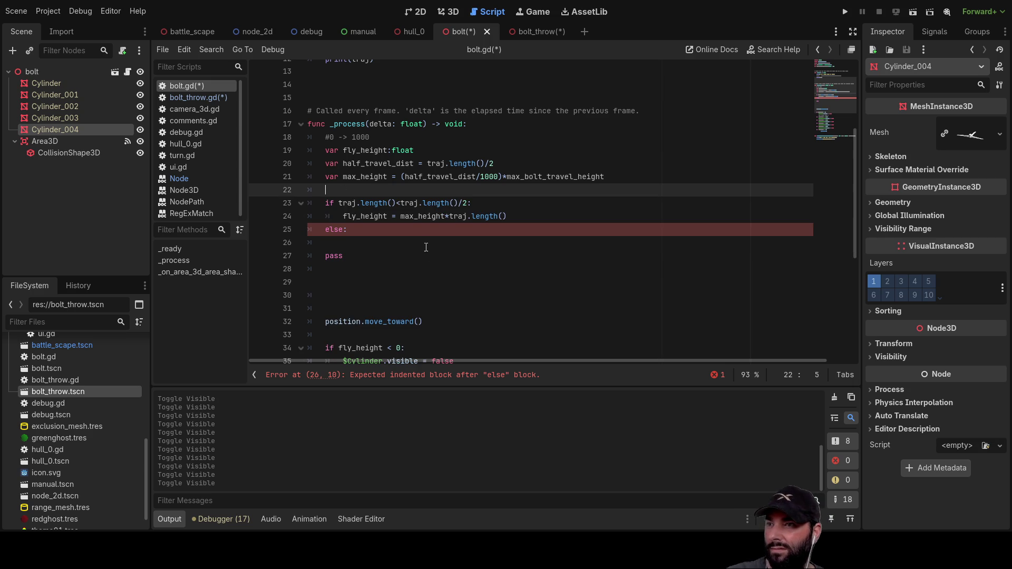
click(343, 245)
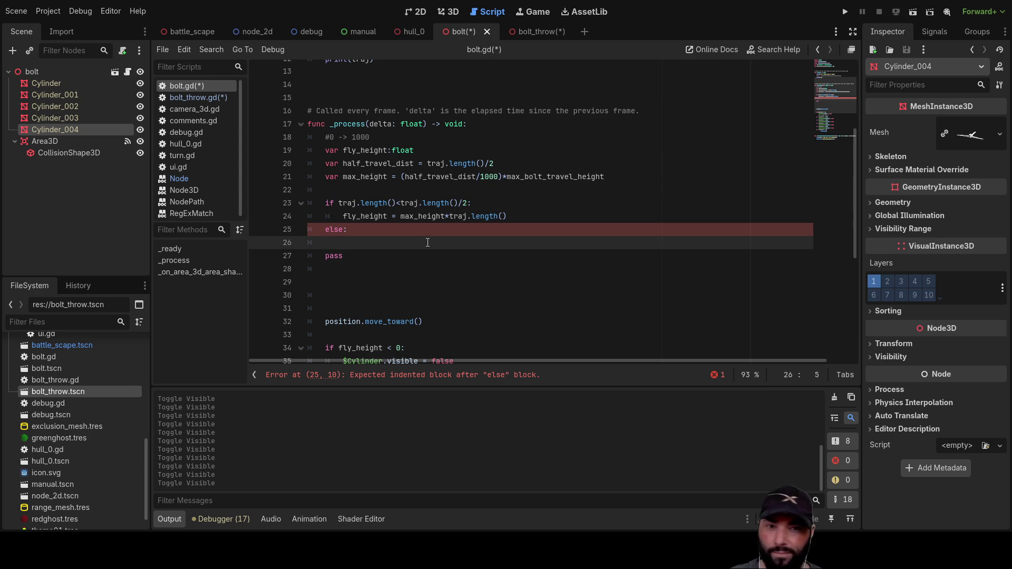
key(Up)
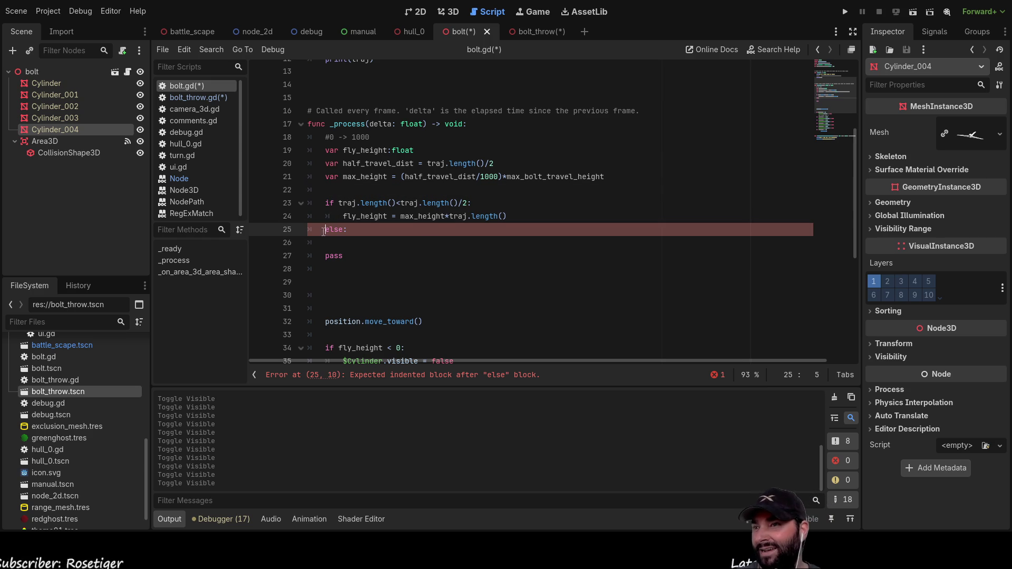
key(Up)
key(Return)
Step: Place the cursor on the new blank line in the if branch, then bring up the Paint.NET sketch
key(Up)
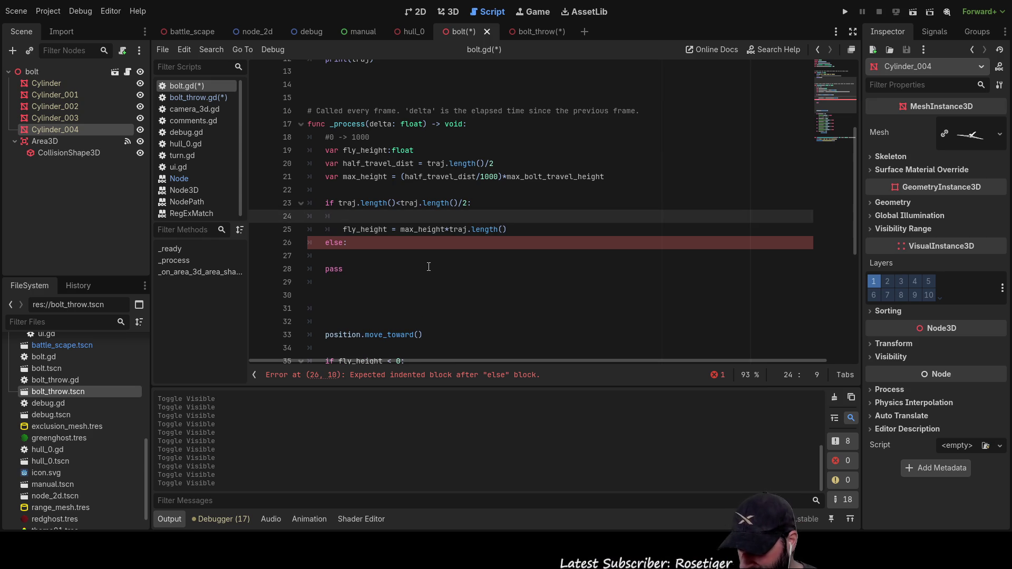
key(Down)
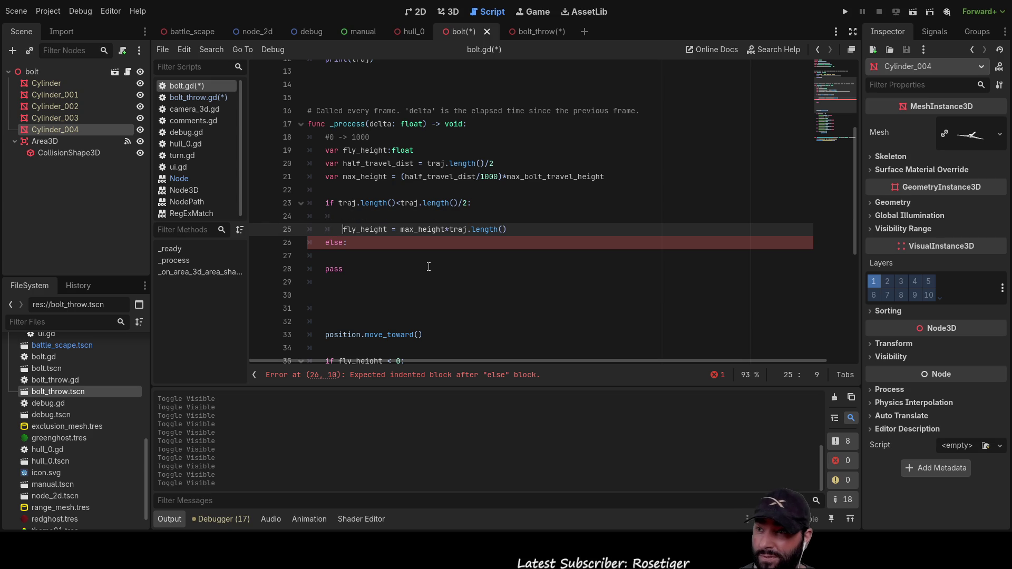
key(Up)
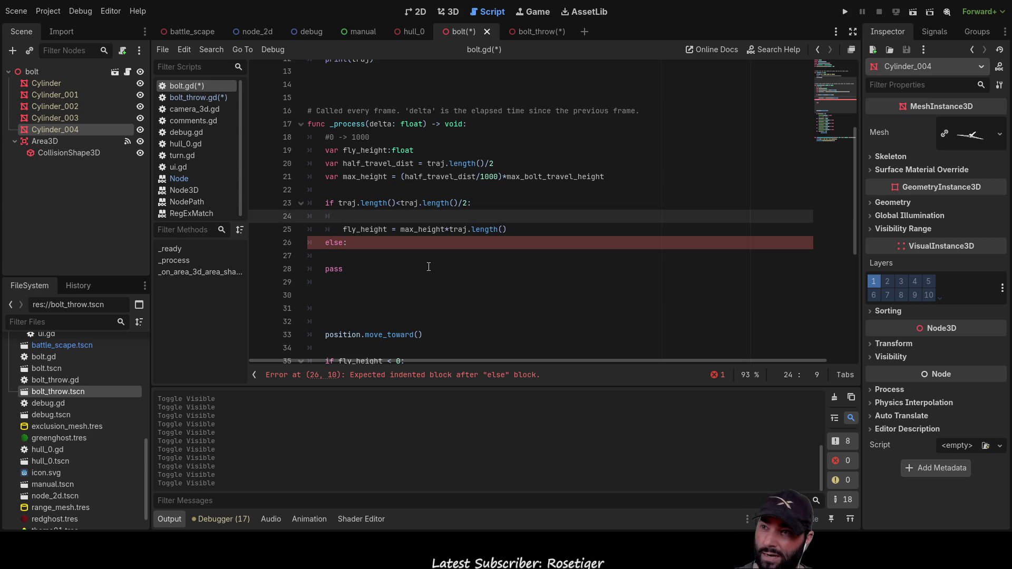
key(Down)
key(Down)
key(Down)
key(Up)
key(Up)
key(Up)
key(Down)
key(Up)
key(Up)
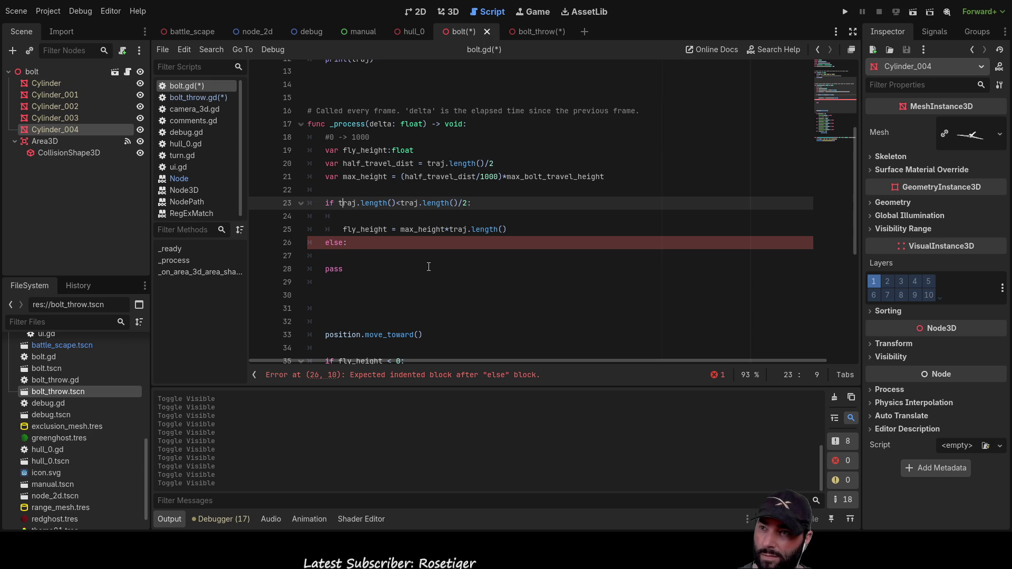
key(Down)
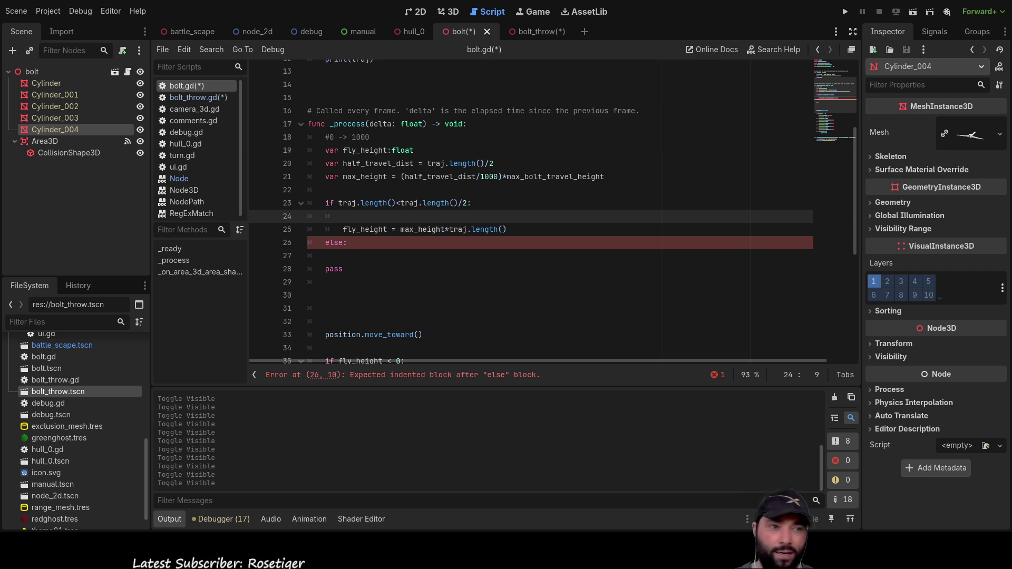
key(alt+Tab)
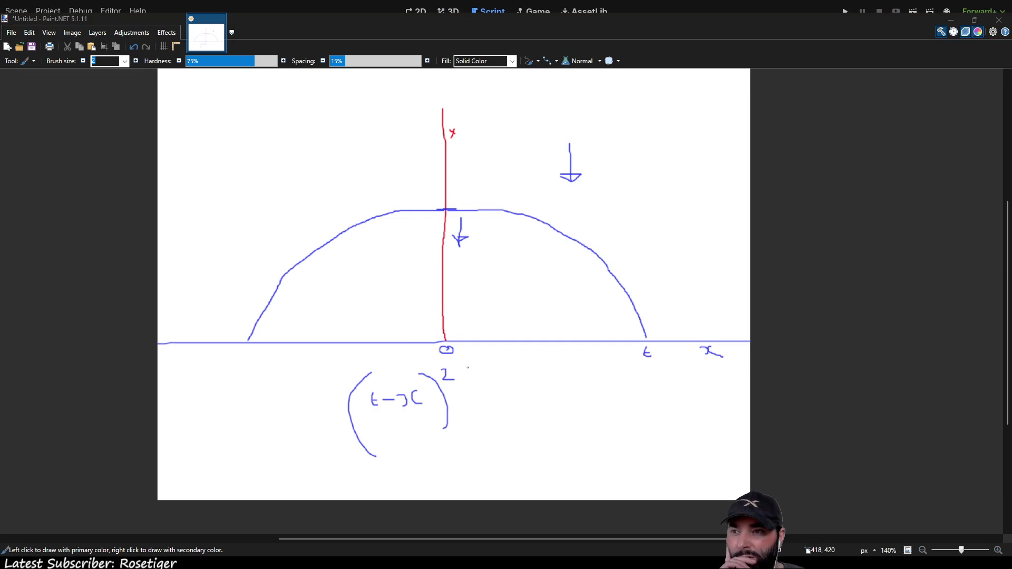
Step: Draw a line by the arc's left base and arrowheads showing the arc rising
scroll(468, 368, down, 1)
drag(451, 340, 637, 341)
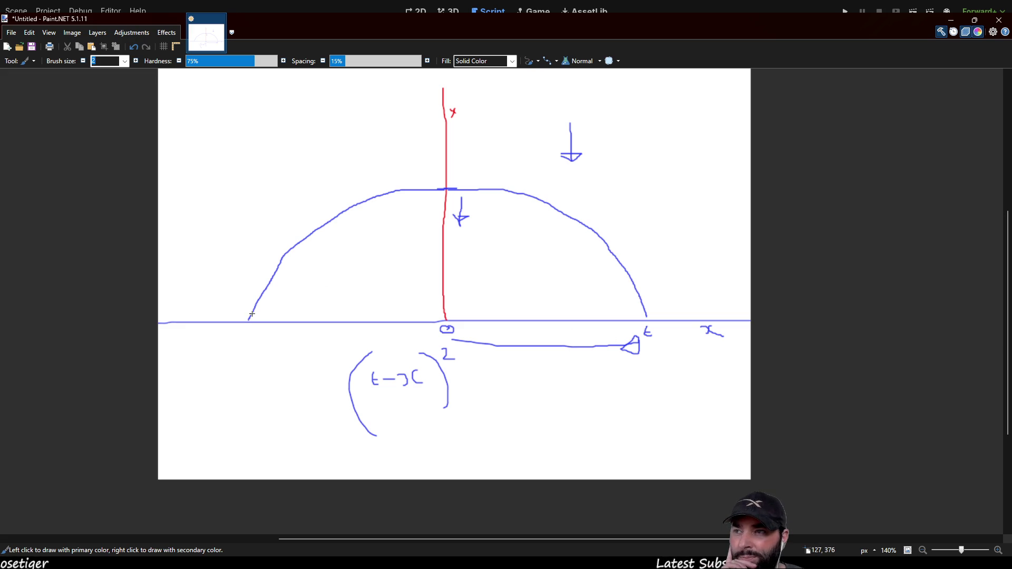
mouse_move(249, 305)
mouse_down()
mouse_move(249, 262)
mouse_move(257, 269)
mouse_up()
drag(358, 196, 365, 183)
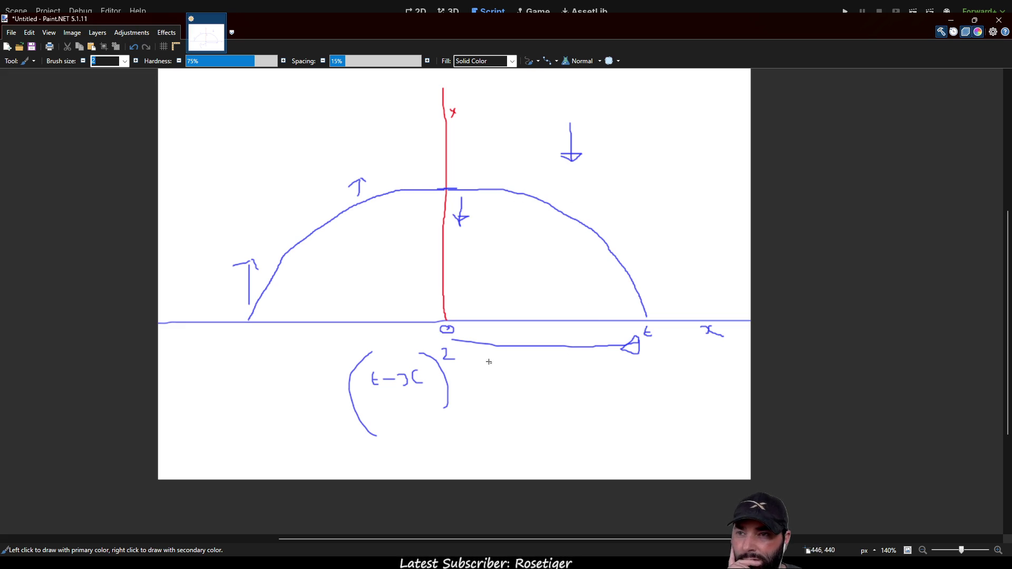
Step: Label the arc's left end -t and add ticks halfway between 0 and each end
scroll(515, 373, down, 3)
drag(230, 280, 249, 289)
drag(244, 281, 251, 280)
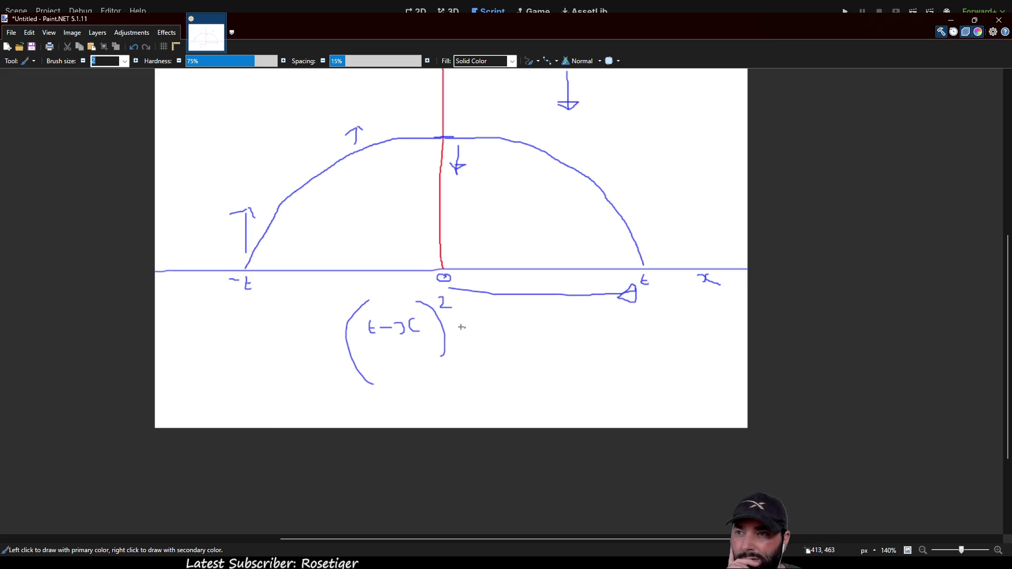
scroll(468, 328, up, 1)
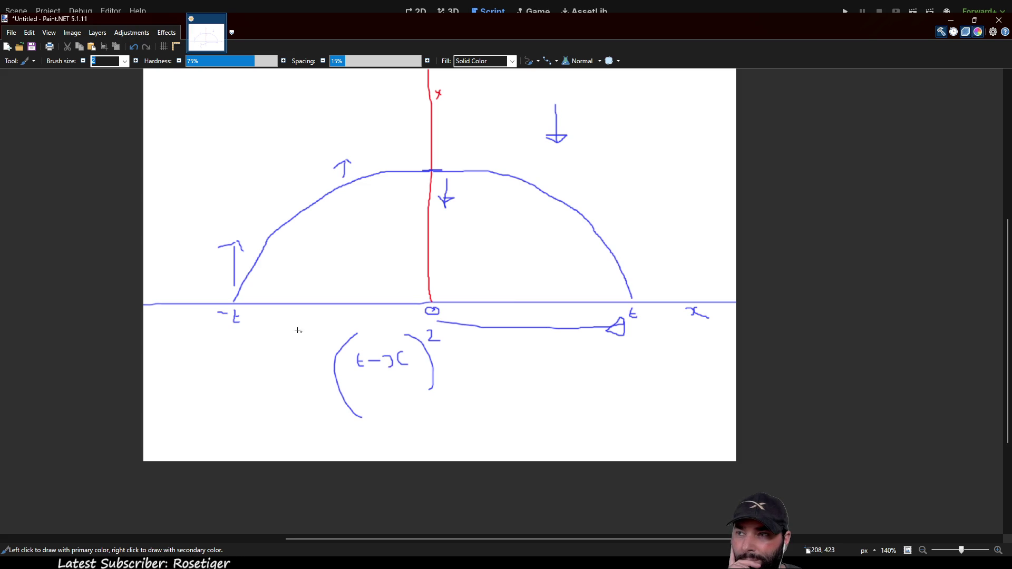
drag(529, 297, 528, 307)
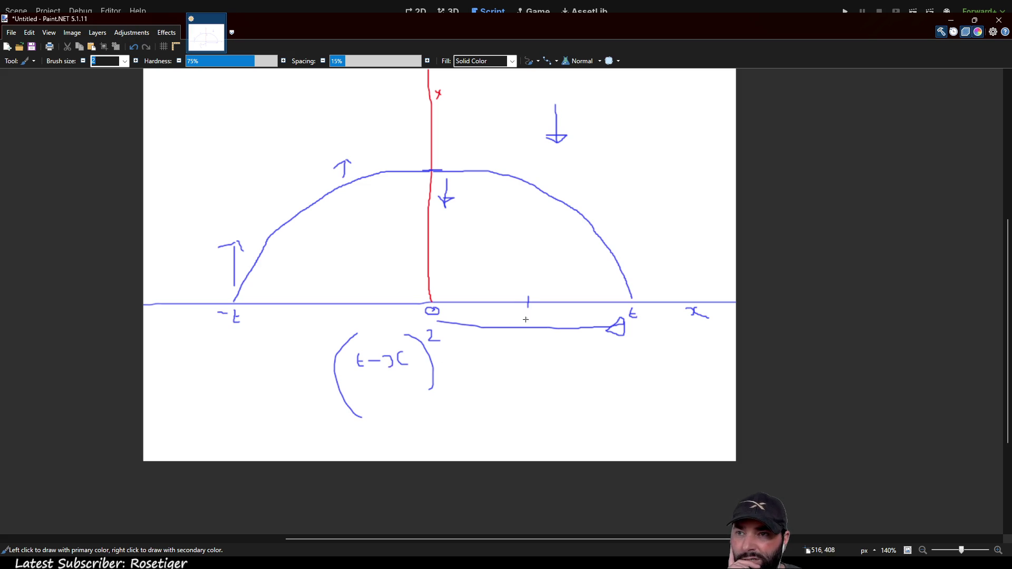
drag(347, 298, 347, 307)
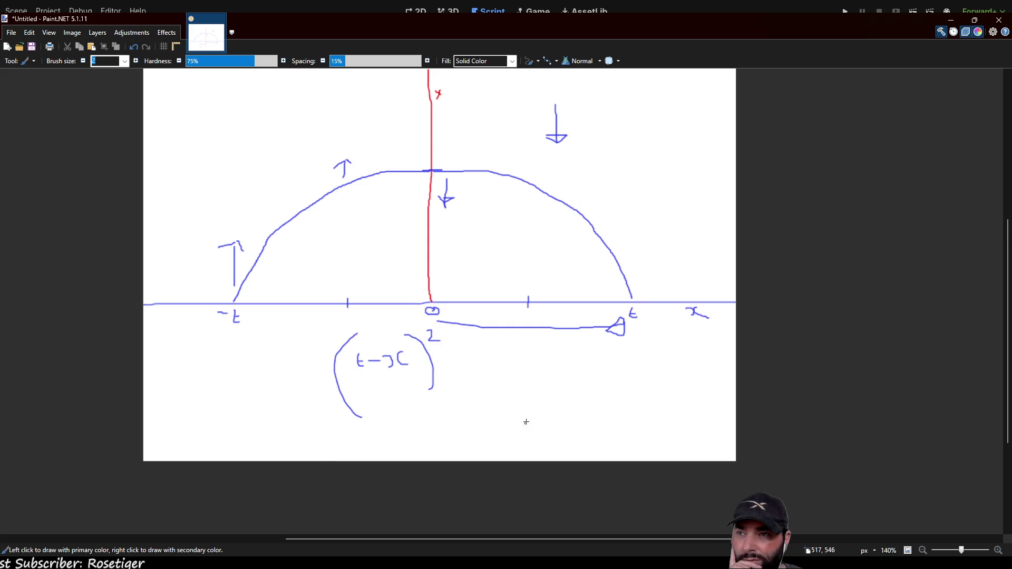
scroll(524, 424, down, 1)
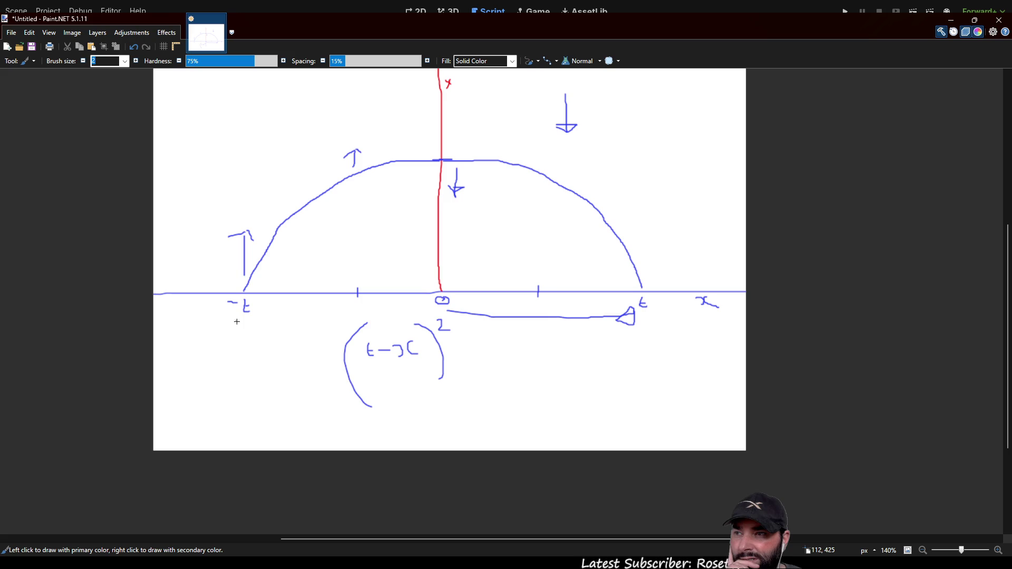
Step: Write a 2 beneath -t and beneath t, with a small tick under the right mark
drag(240, 323, 260, 335)
drag(358, 305, 359, 313)
drag(539, 303, 539, 312)
drag(639, 331, 655, 360)
drag(539, 377, 606, 361)
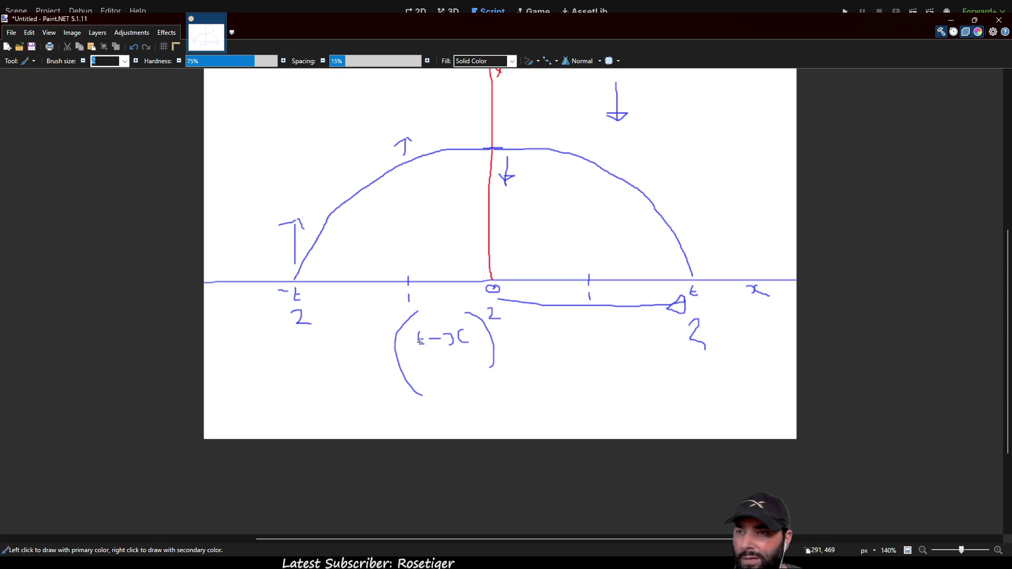
Step: Try a minus before the left 2 and a G below the arrow, then undo them
drag(283, 318, 290, 318)
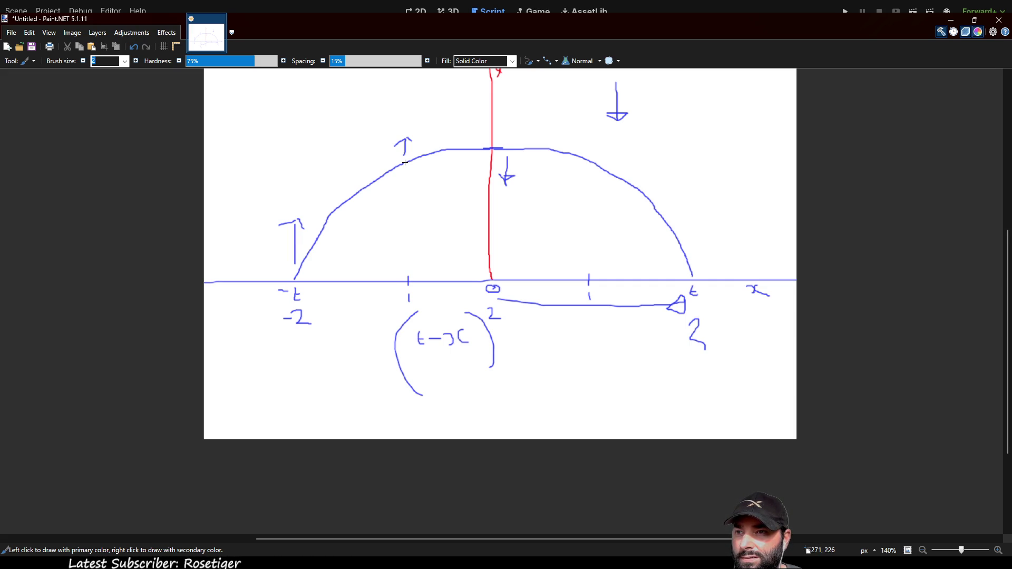
drag(412, 172, 409, 176)
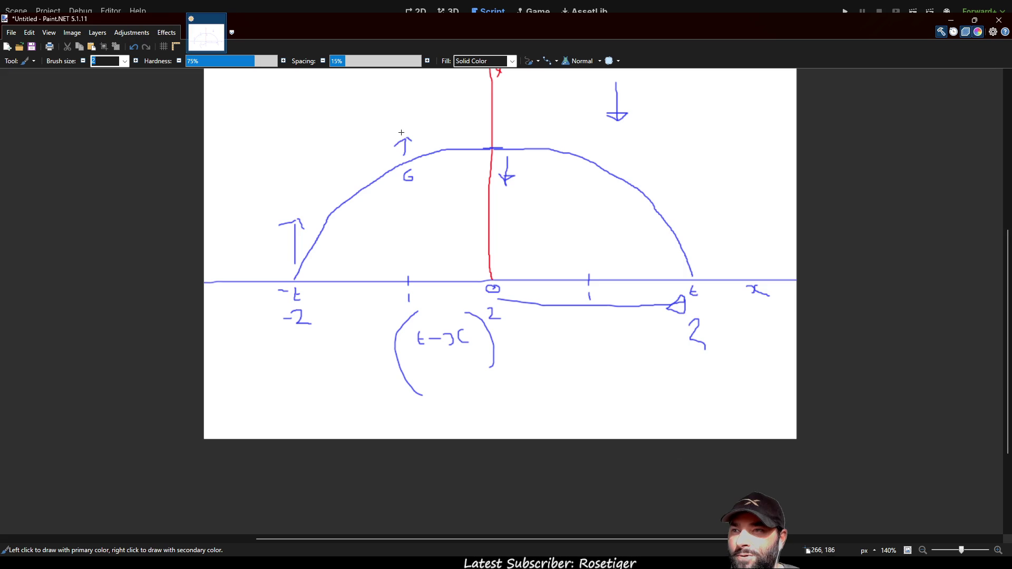
key(ctrl+z)
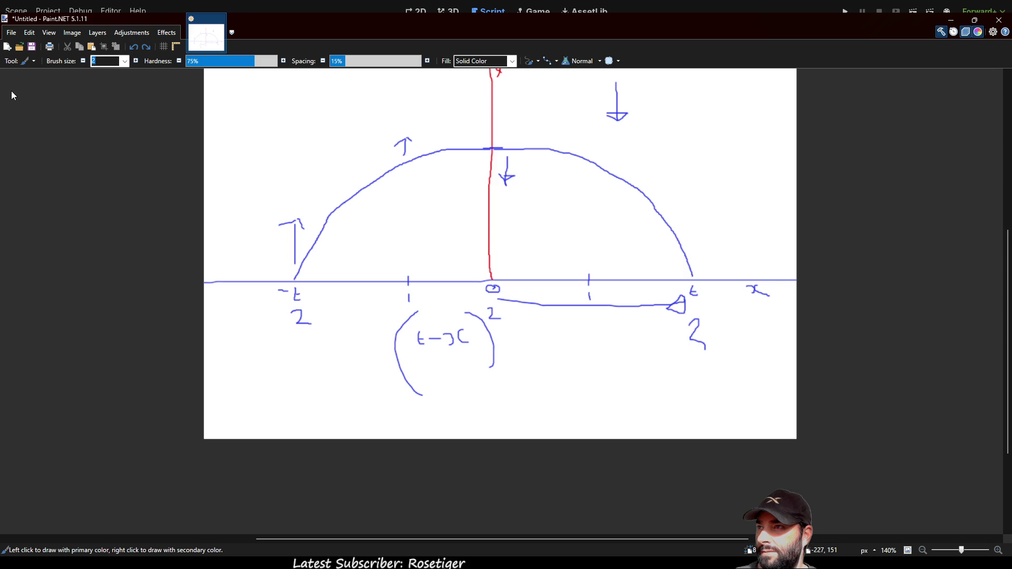
Step: Shift the (t−x)² bracket expression to the right and clear the selection
key(s)
mouse_move(389, 317)
mouse_down()
mouse_move(495, 412)
mouse_move(517, 407)
mouse_move(657, 445)
mouse_move(679, 436)
mouse_up()
key(m)
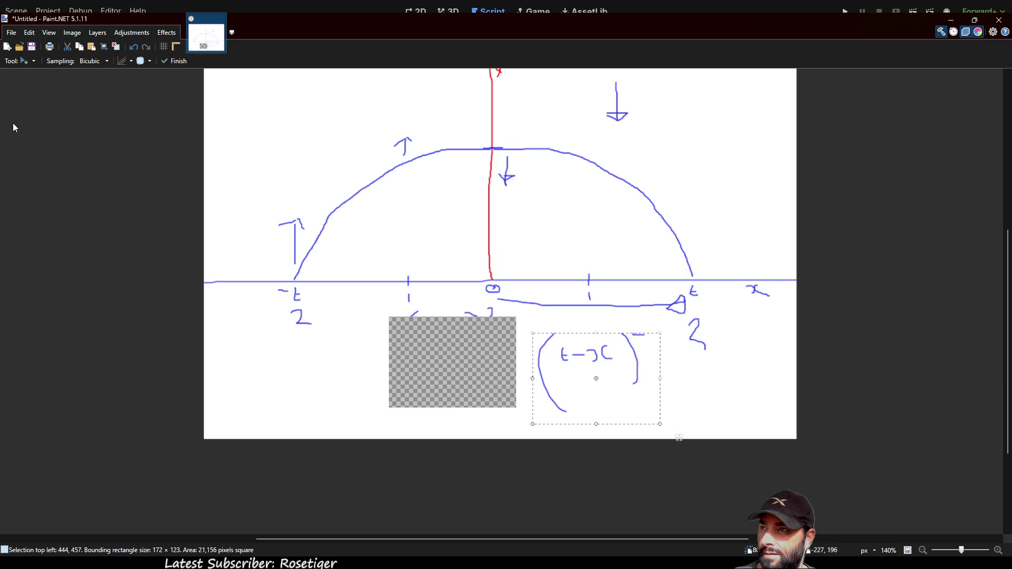
key(b)
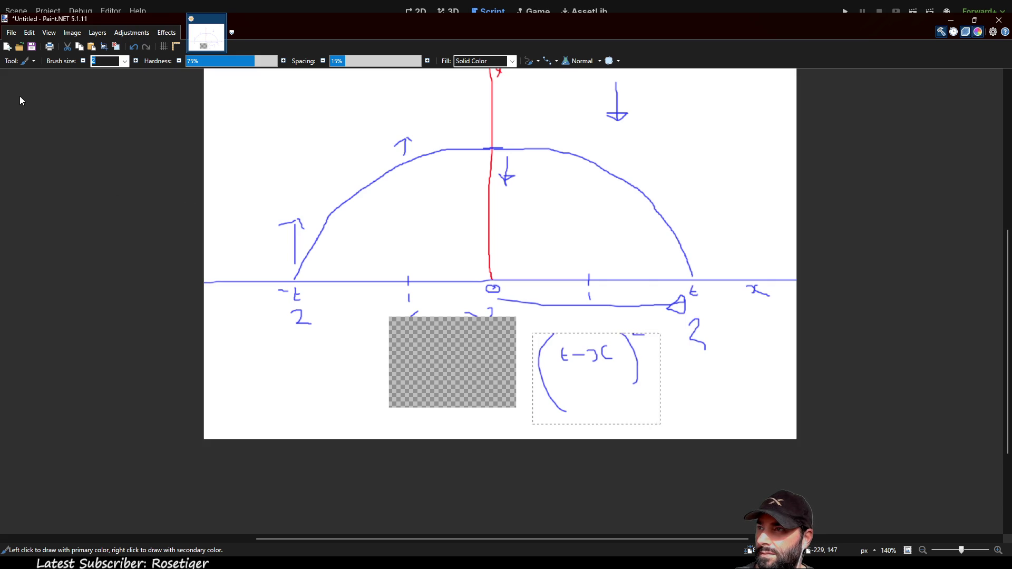
key(s)
key(ctrl+d)
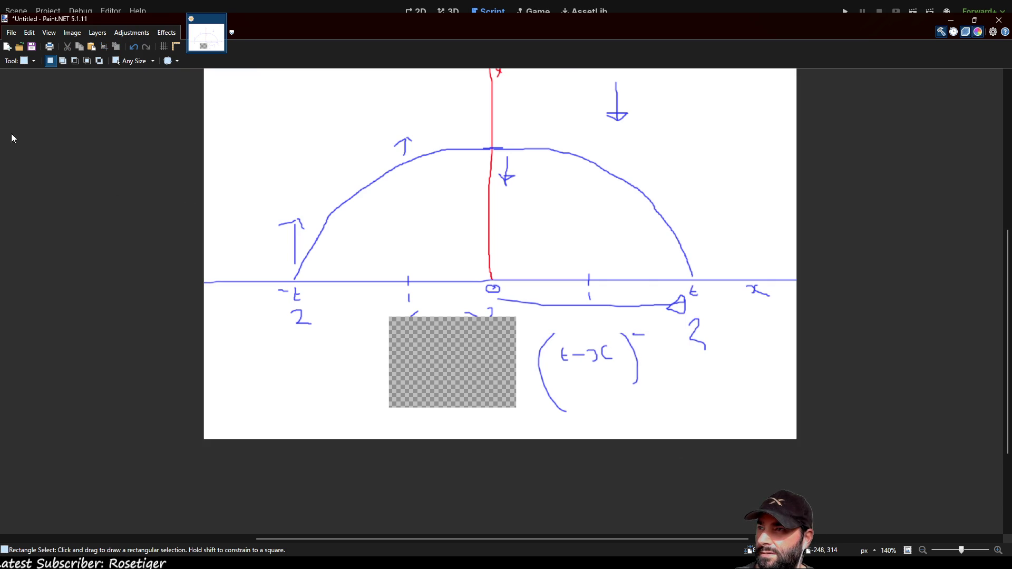
Step: Write 2 - t at left, draw a guide line, mark peak height 4, and add a subscript by t
key(b)
mouse_move(258, 366)
mouse_down()
mouse_move(273, 381)
mouse_move(307, 375)
mouse_up()
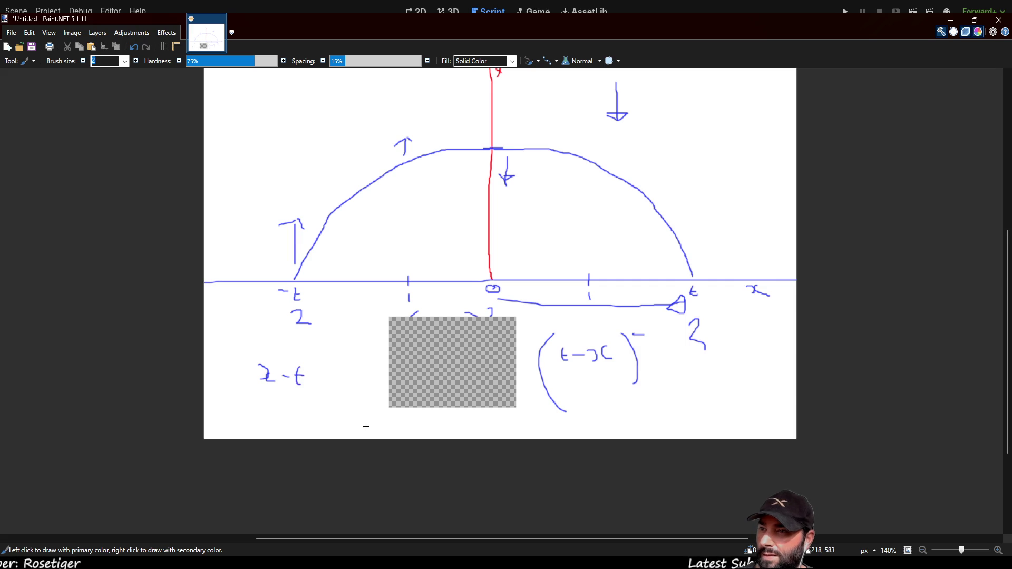
scroll(509, 314, right, 1)
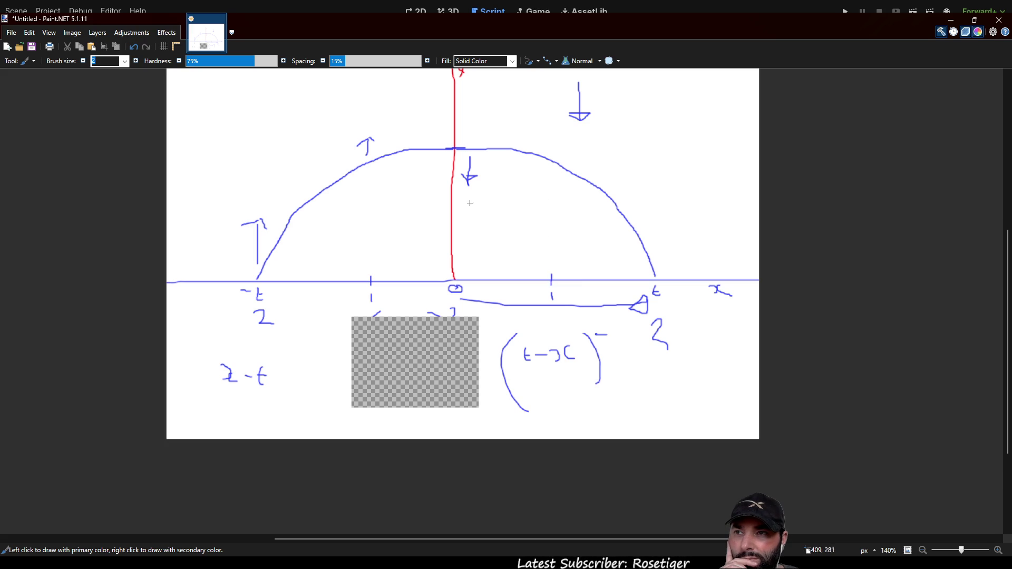
mouse_move(459, 196)
mouse_down()
mouse_move(551, 201)
mouse_move(550, 274)
mouse_up()
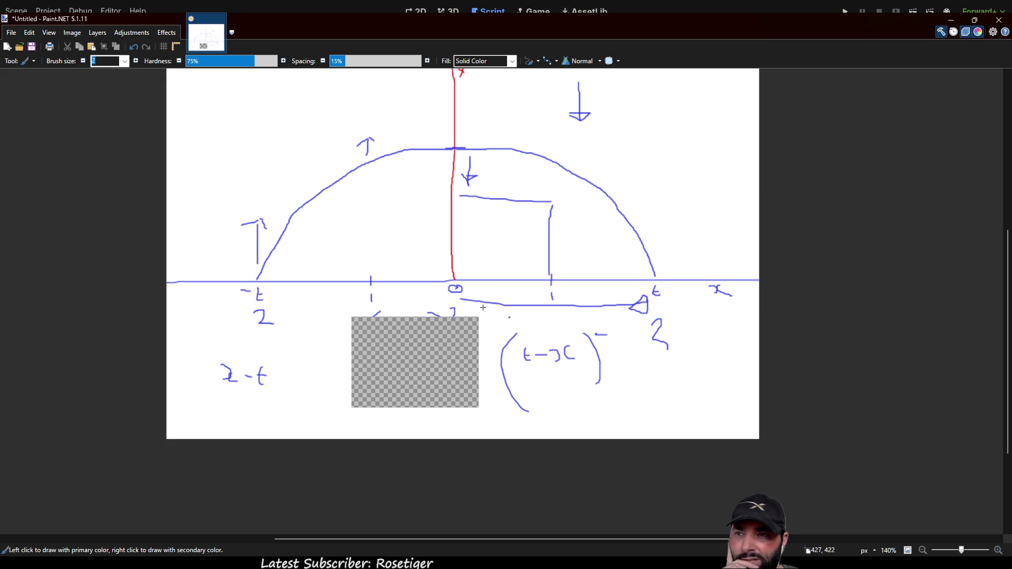
mouse_move(461, 134)
mouse_down()
mouse_move(467, 141)
mouse_move(462, 125)
mouse_up()
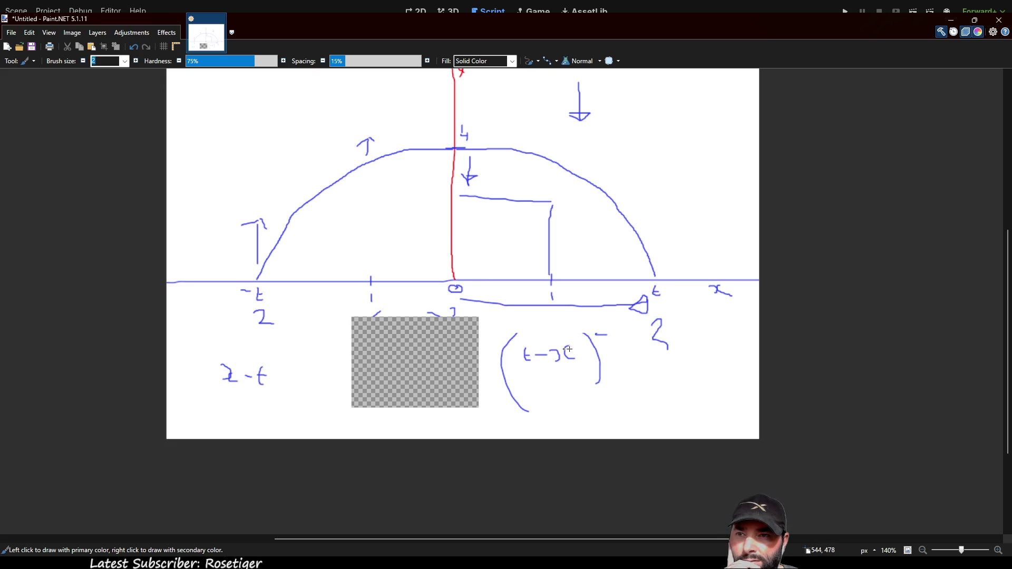
drag(671, 299, 673, 301)
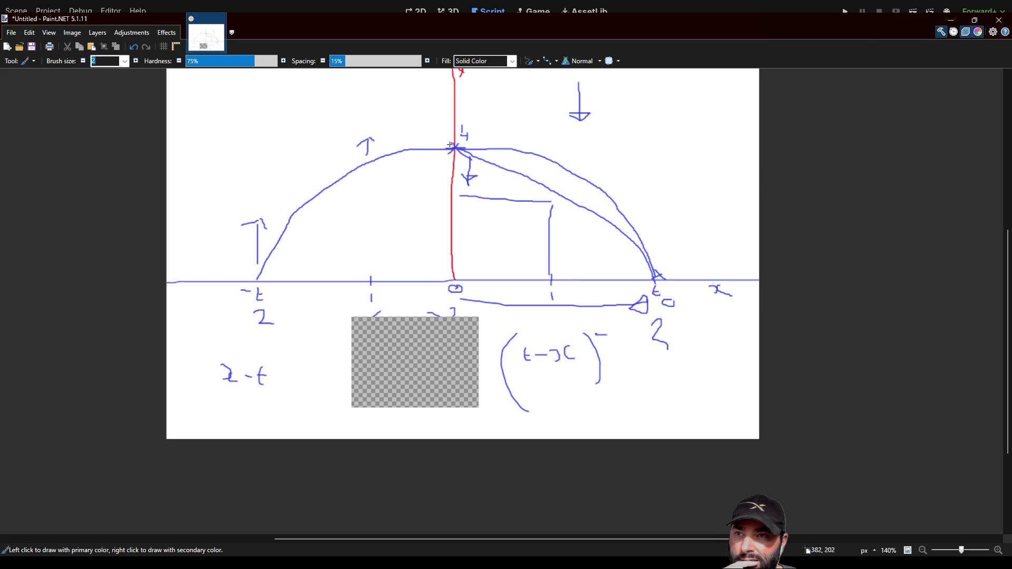
Step: Draw a steeper descending curve from the peak to the right-hand t, panning around the sketch
scroll(505, 119, up, 1)
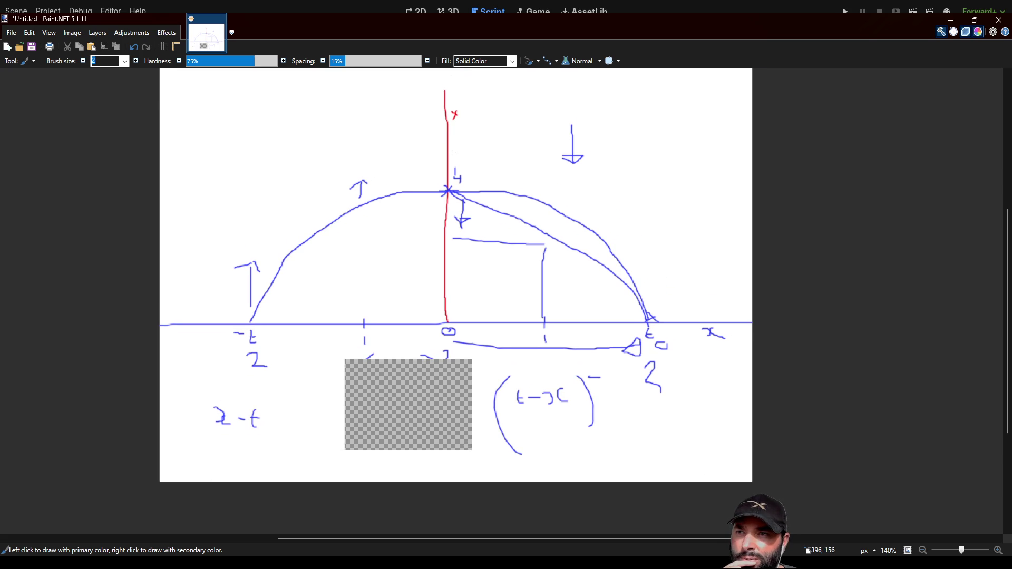
drag(520, 158, 674, 253)
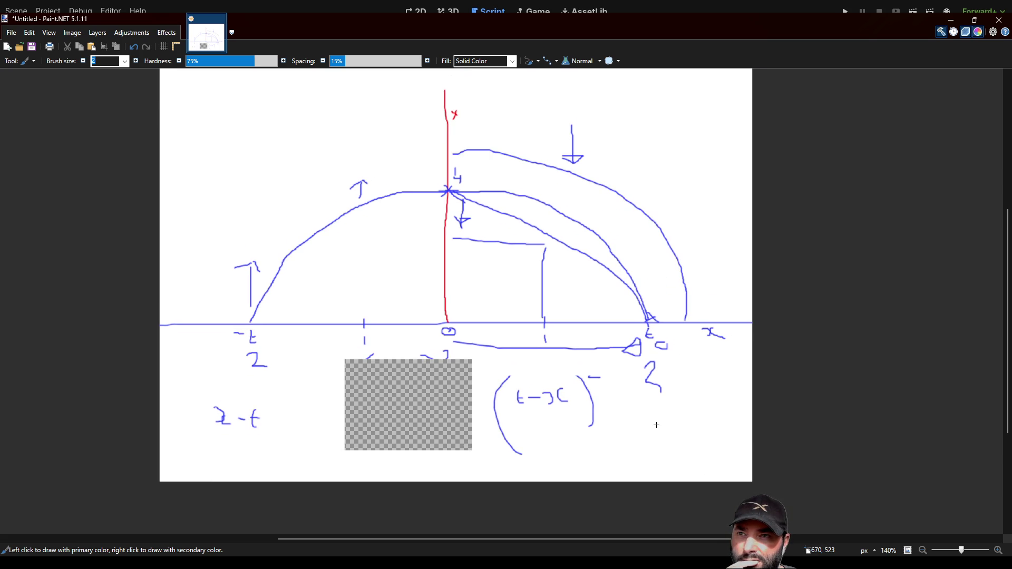
drag(661, 414, 610, 345)
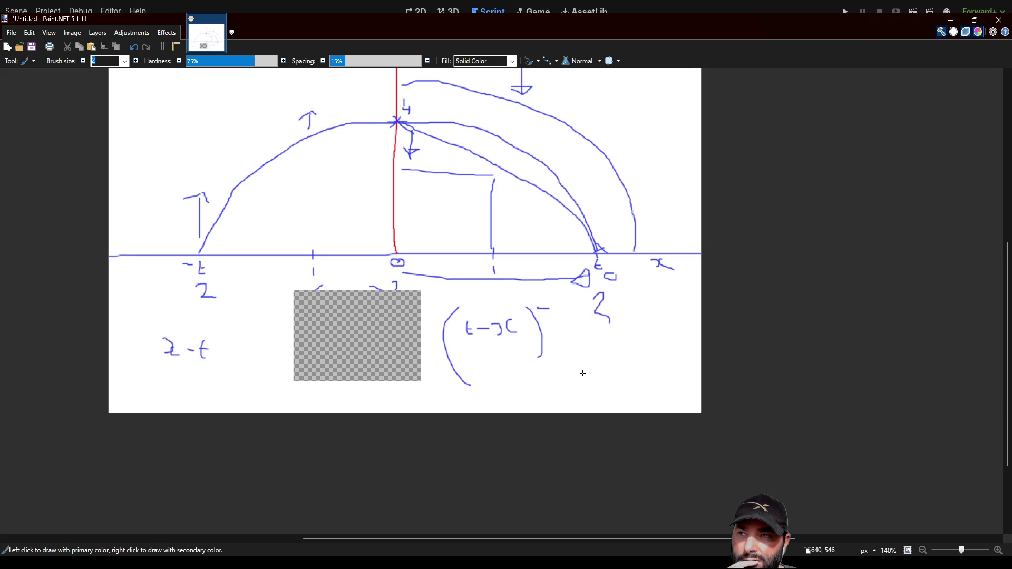
scroll(582, 373, up, 2)
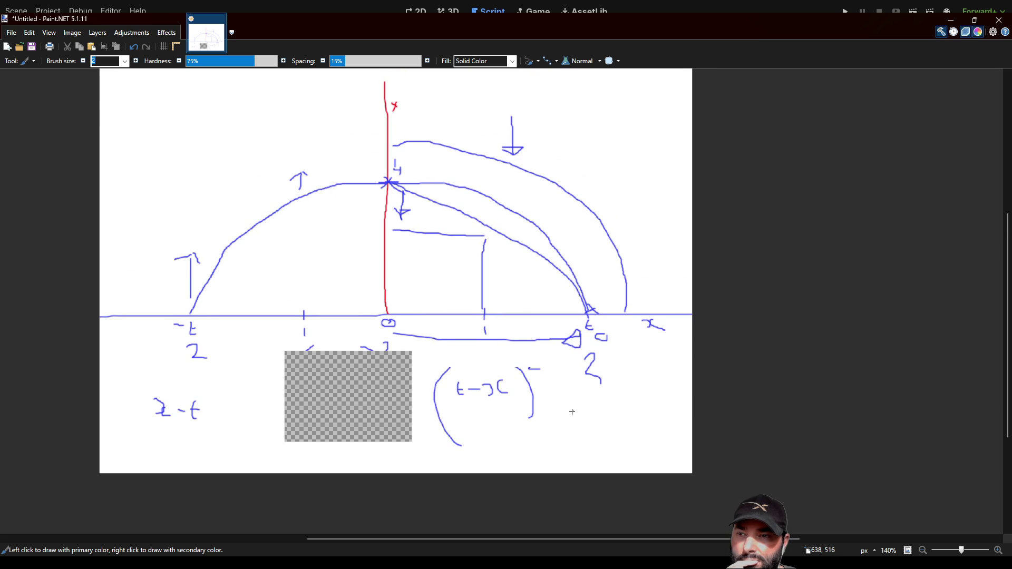
drag(572, 410, 553, 355)
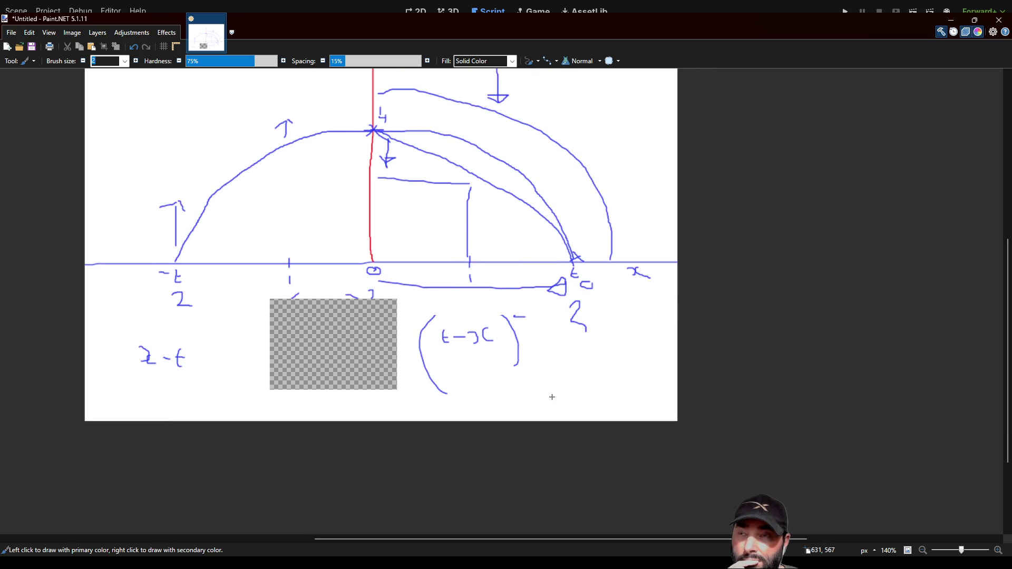
scroll(541, 360, left, 2)
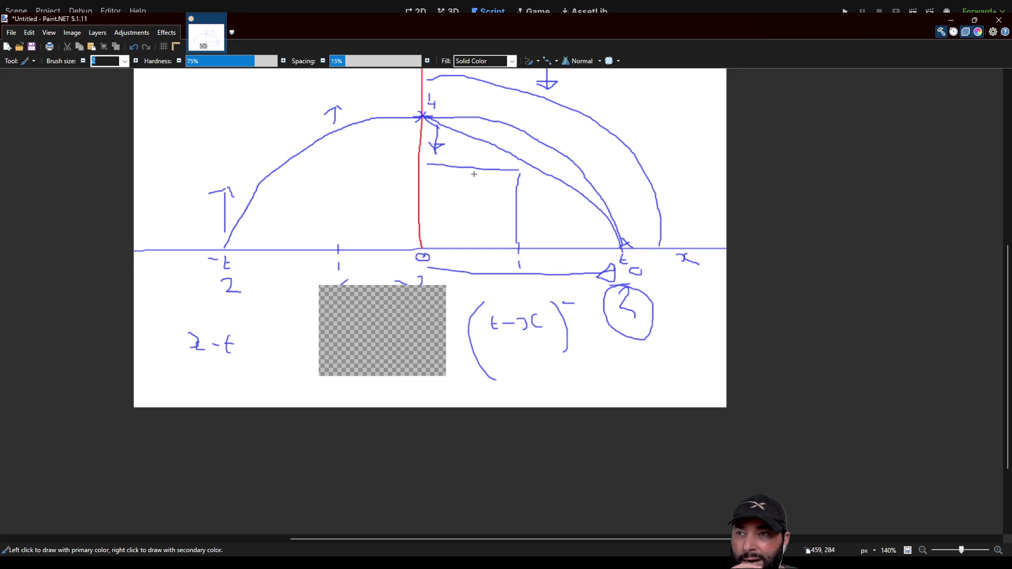
scroll(486, 273, up, 3)
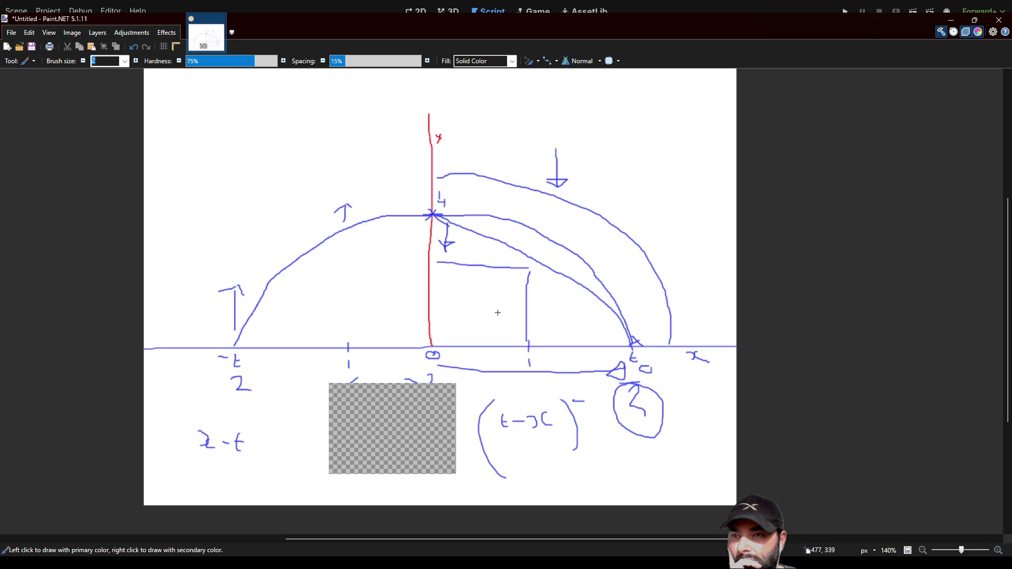
Step: Scroll over the sketch, then switch back to the bolt.gd script in Godot
scroll(498, 312, down, 3)
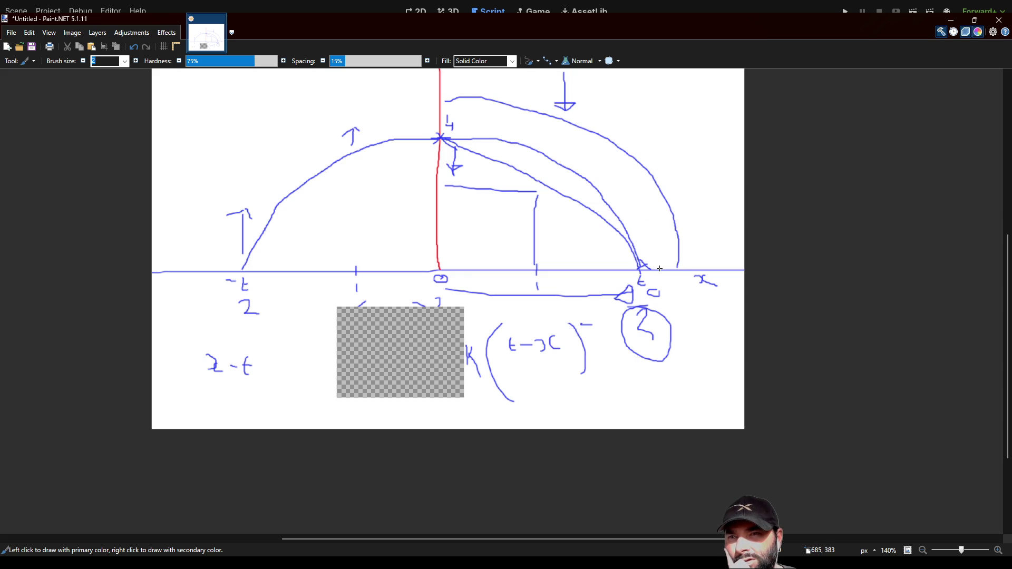
scroll(660, 268, up, 1)
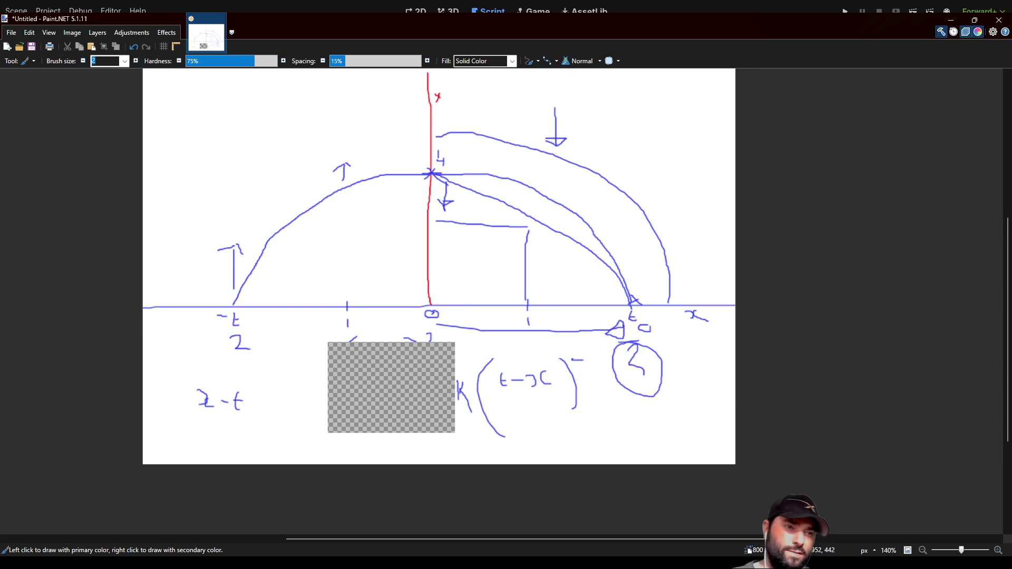
key(alt+Tab)
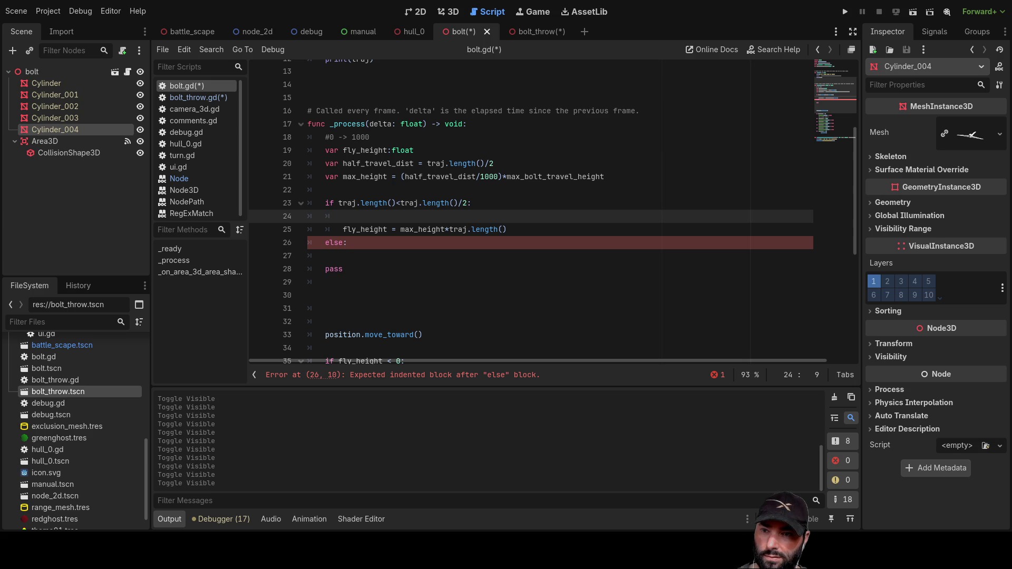
click(344, 188)
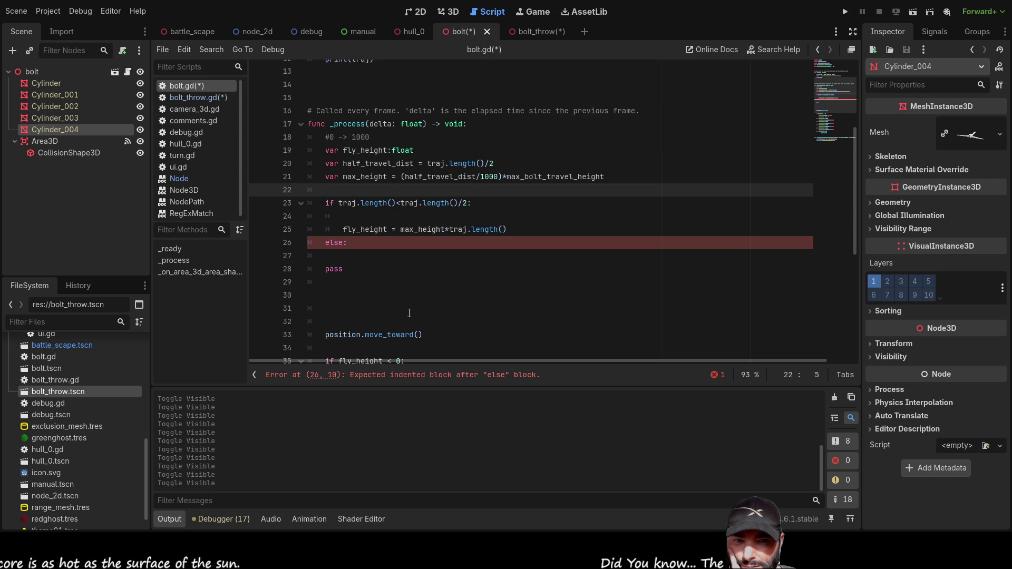
scroll(409, 313, up, 4)
scroll(409, 311, down, 6)
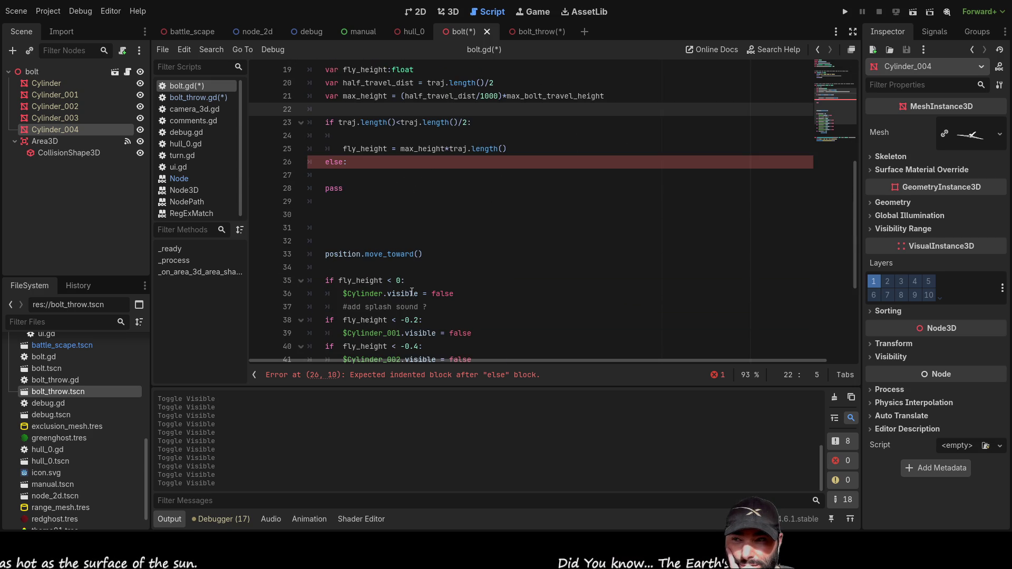
scroll(414, 295, up, 5)
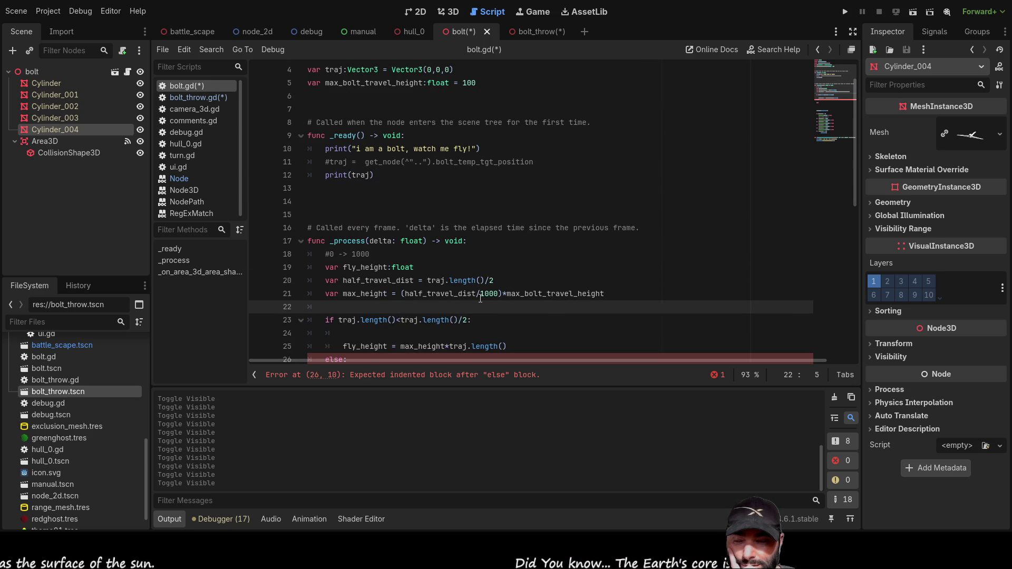
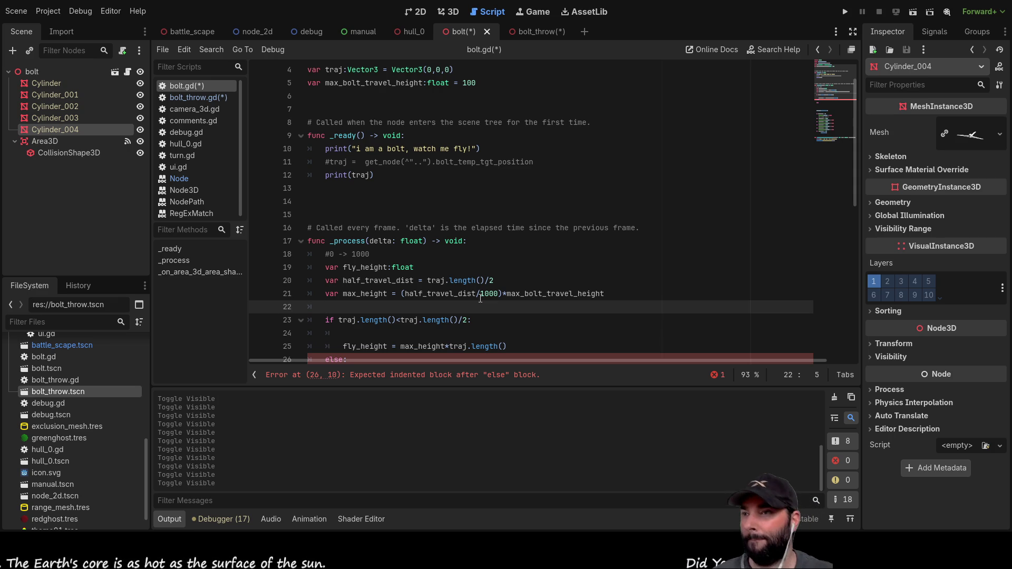
Step: Insert a blank line below the variable declarations in bolt.gd
scroll(414, 240, up, 2)
scroll(414, 239, down, 2)
scroll(422, 248, up, 3)
click(448, 228)
key(Down)
key(Up)
key(Down)
key(Up)
key(Down)
key(Up)
key(Down)
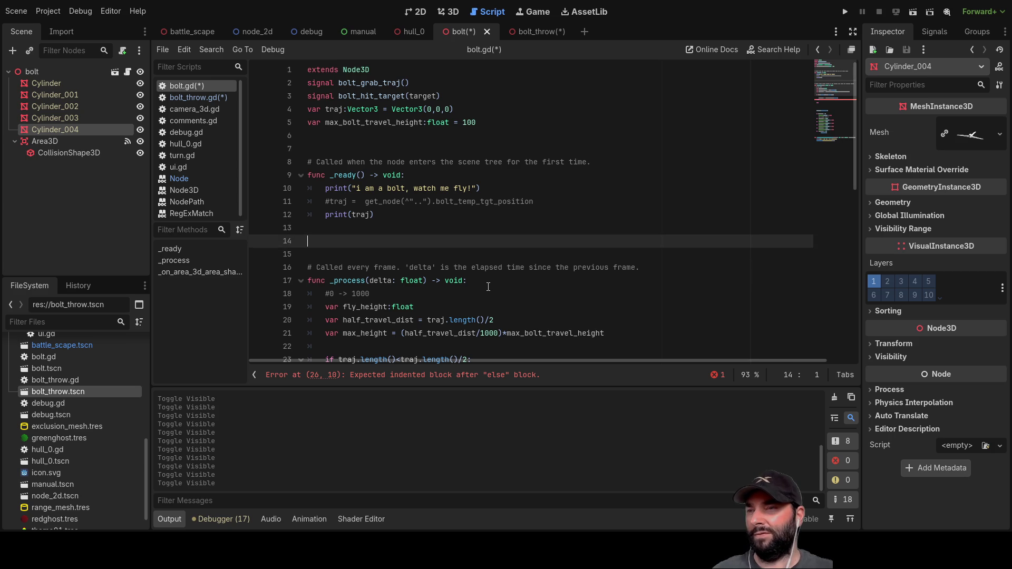
key(Up)
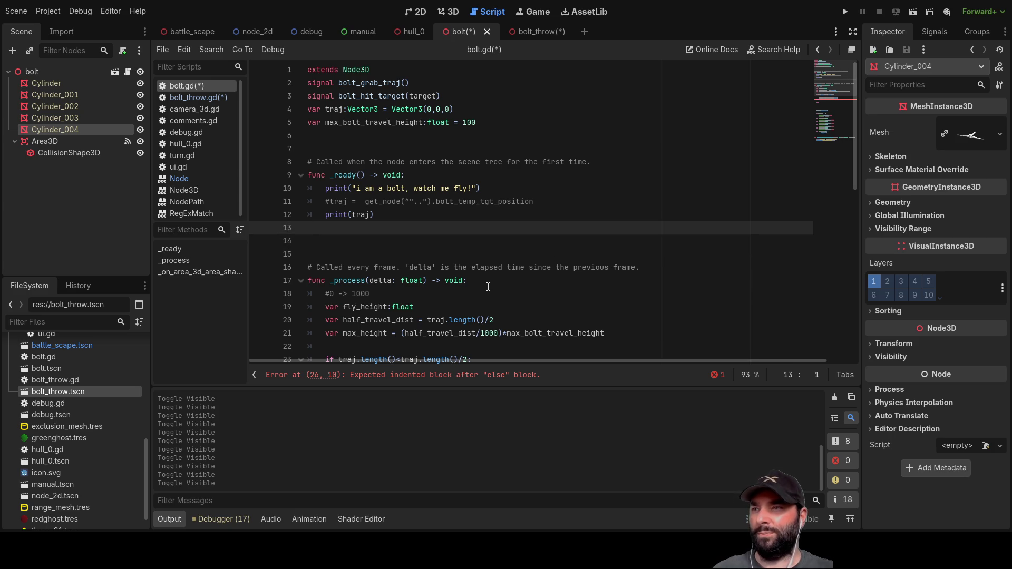
key(Down)
key(Down)
key(Down)
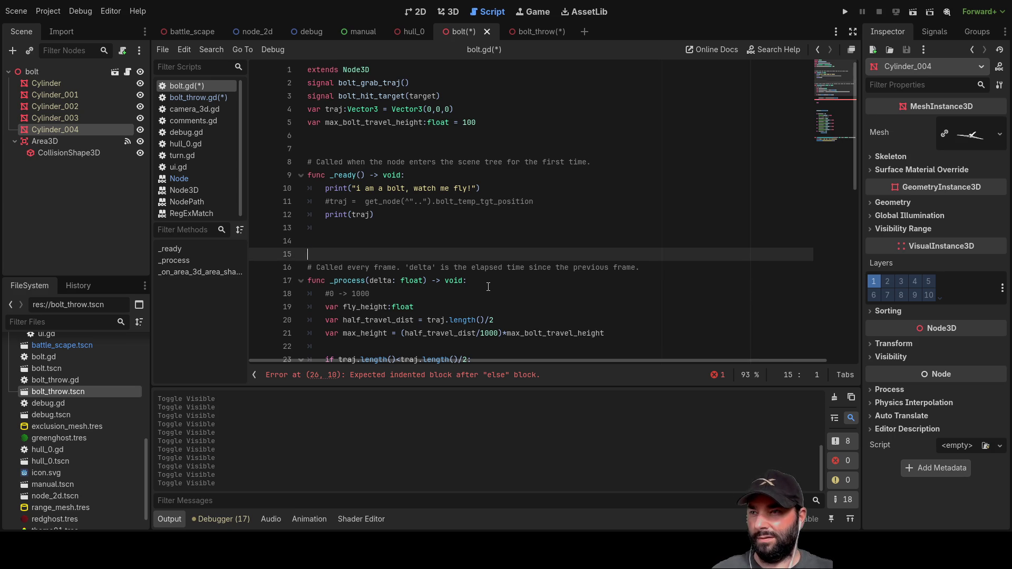
key(Up)
key(Up)
key(Up)
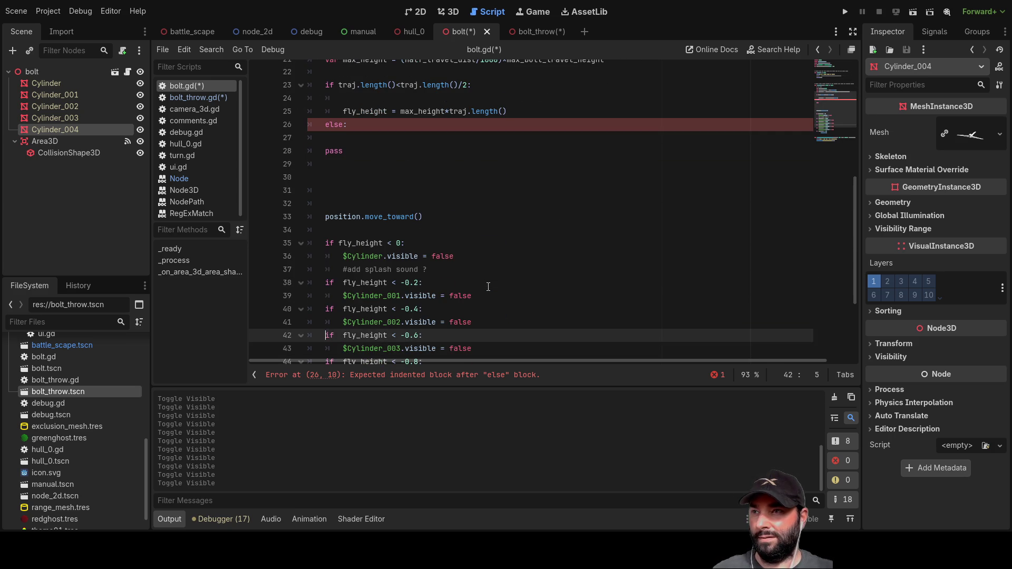
key(Up)
key(Down)
key(Down)
key(Down)
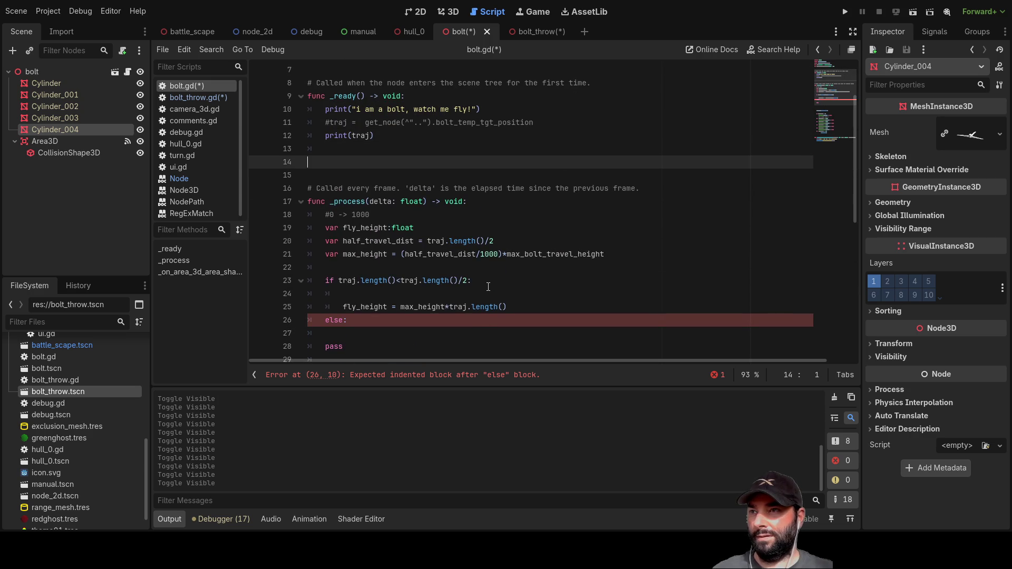
key(Up)
key(Up)
key(Up)
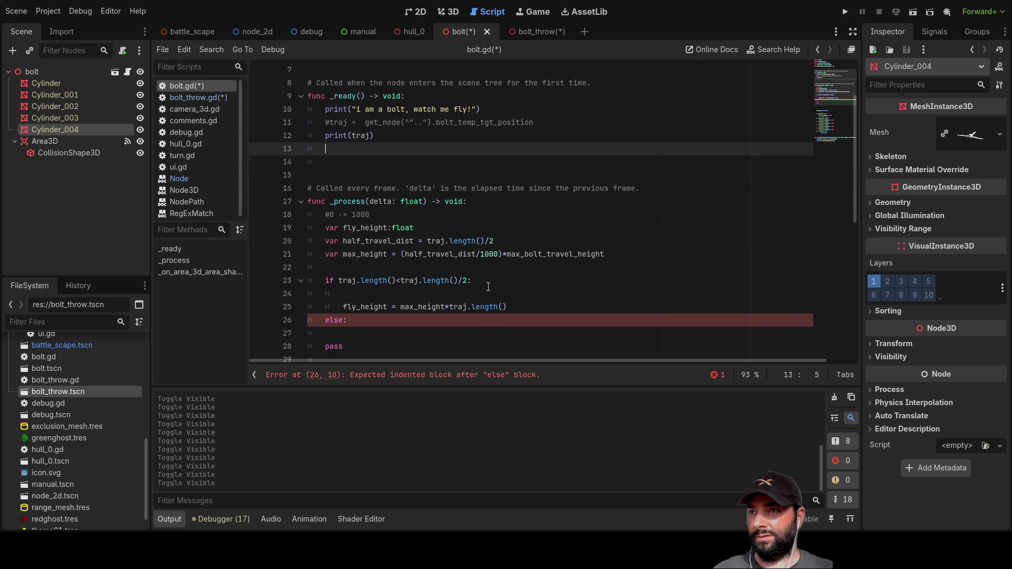
key(Down)
key(Down)
key(Down)
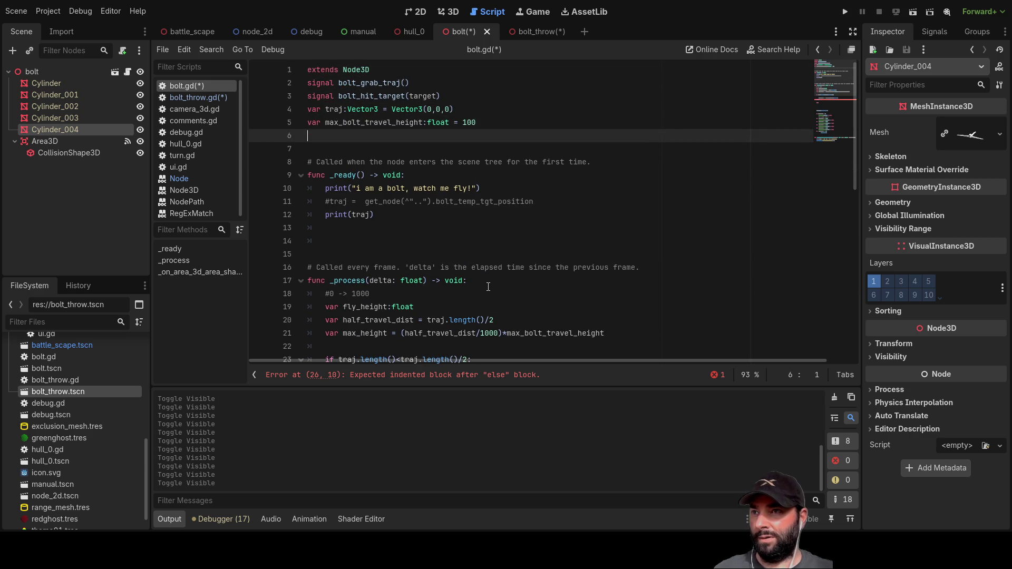
key(Up)
key(Up)
key(Down)
key(Down)
key(Down)
key(Return)
key(Return)
key(Return)
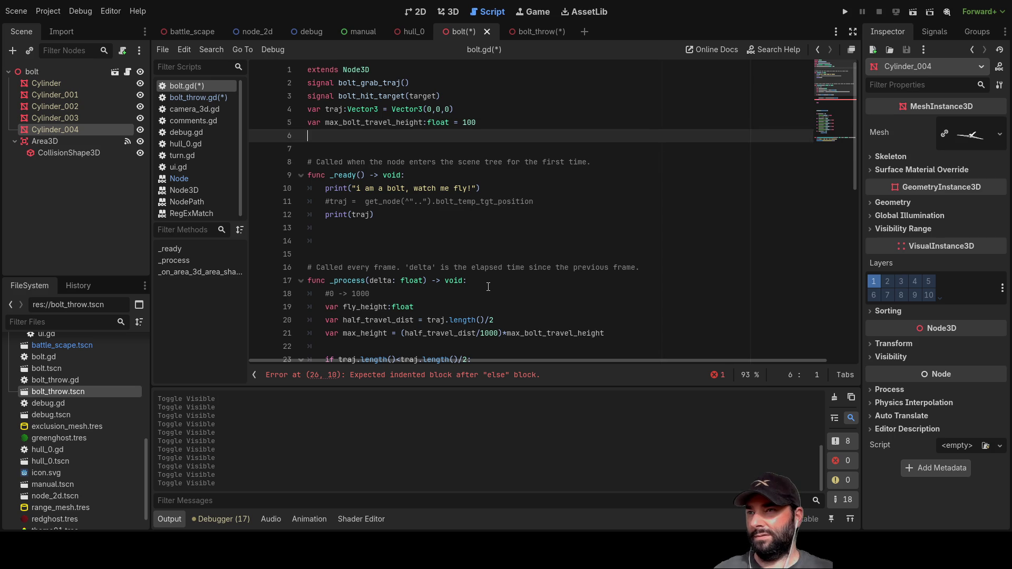
key(Up)
key(Up)
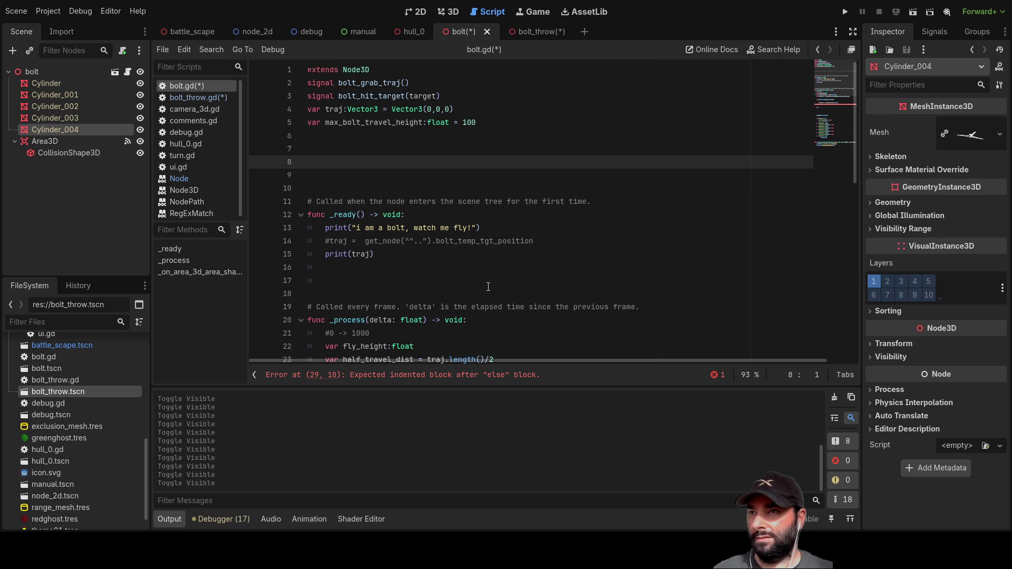
Step: Copy the word traj onto empty line 7, then delete it again
double_click(334, 108)
key(ctrl+c)
key(Down)
key(Down)
key(Down)
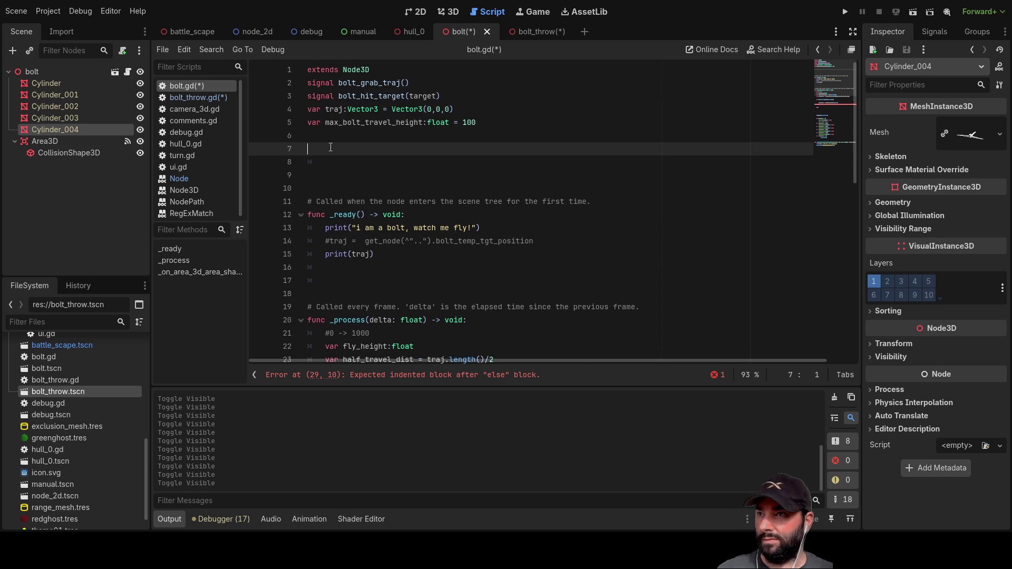
key(ctrl+v)
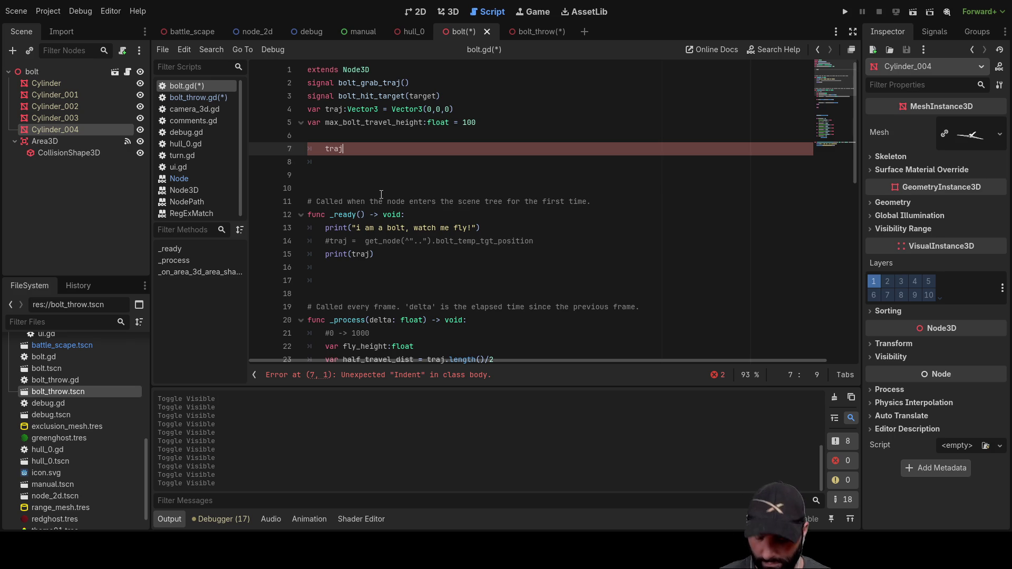
key(BackSpace)
key(BackSpace)
key(BackSpace)
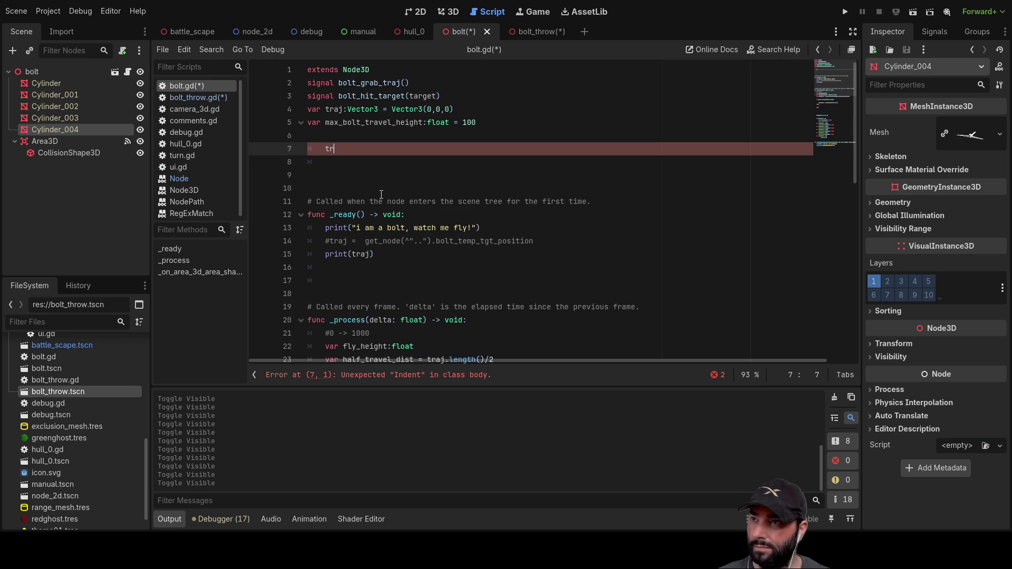
Step: Add a blank indented line after print(traj) in the _ready function
key(Down)
key(Down)
key(Down)
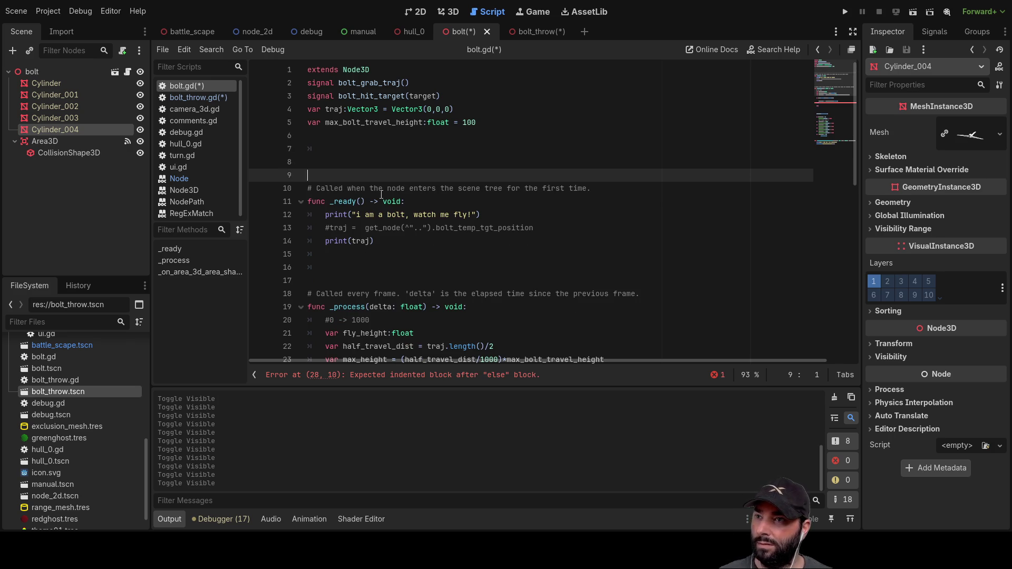
key(Down)
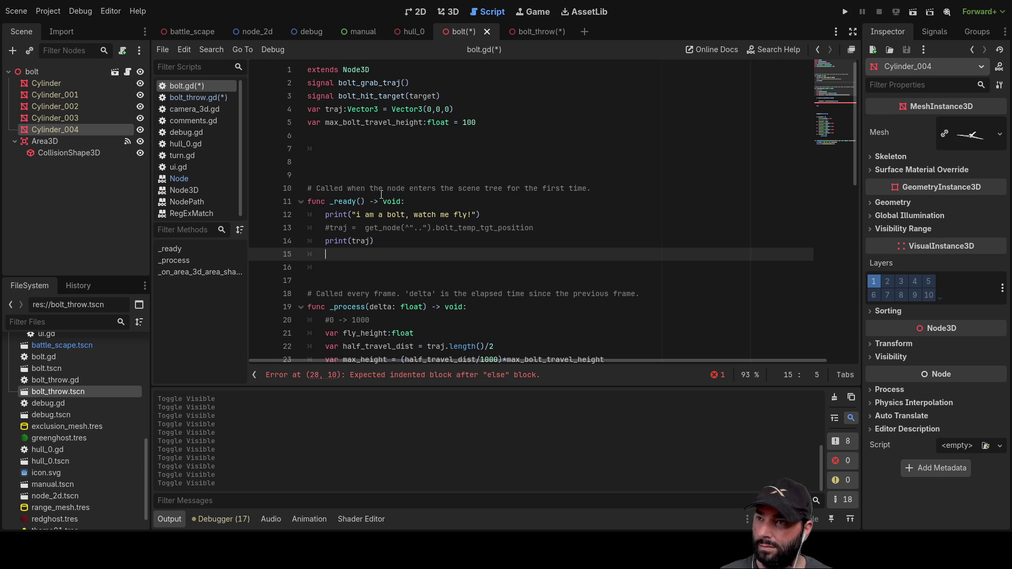
key(Return)
key(Up)
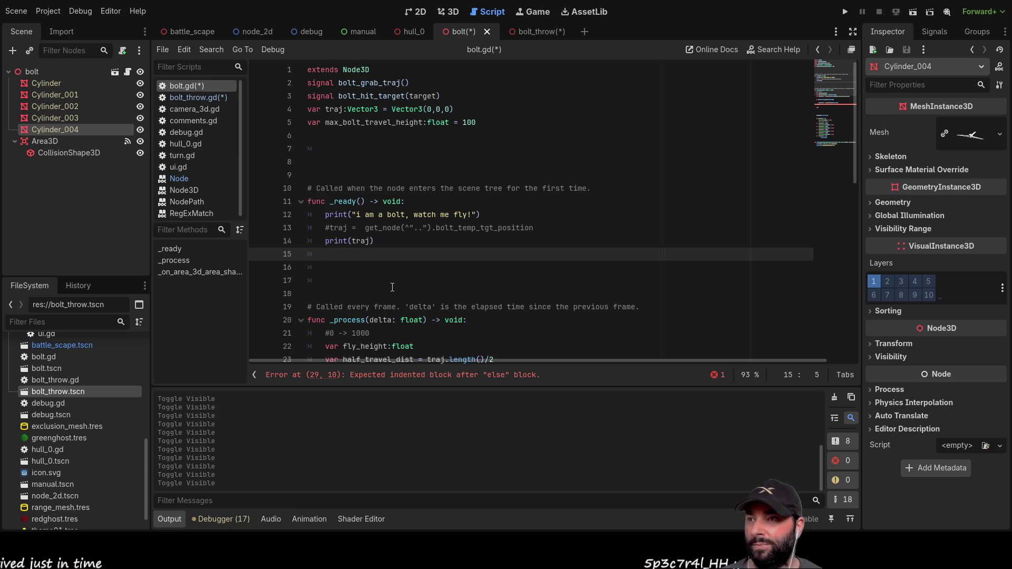
key(Up)
key(Down)
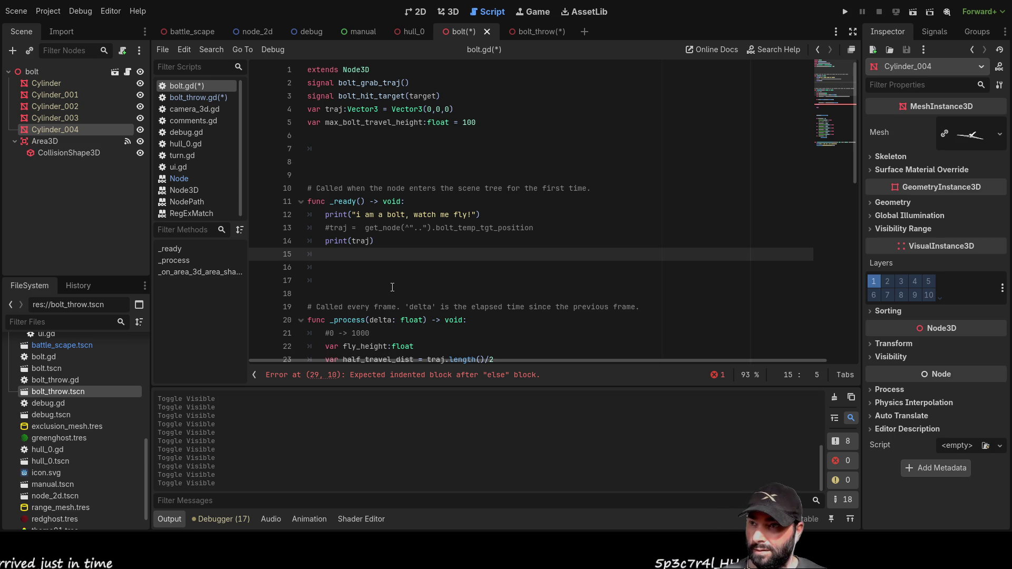
Step: Type the comment '#assume speed is 400 m/s' on the blank line below the variables
key(Up)
key(Up)
key(Up)
key(Down)
key(Down)
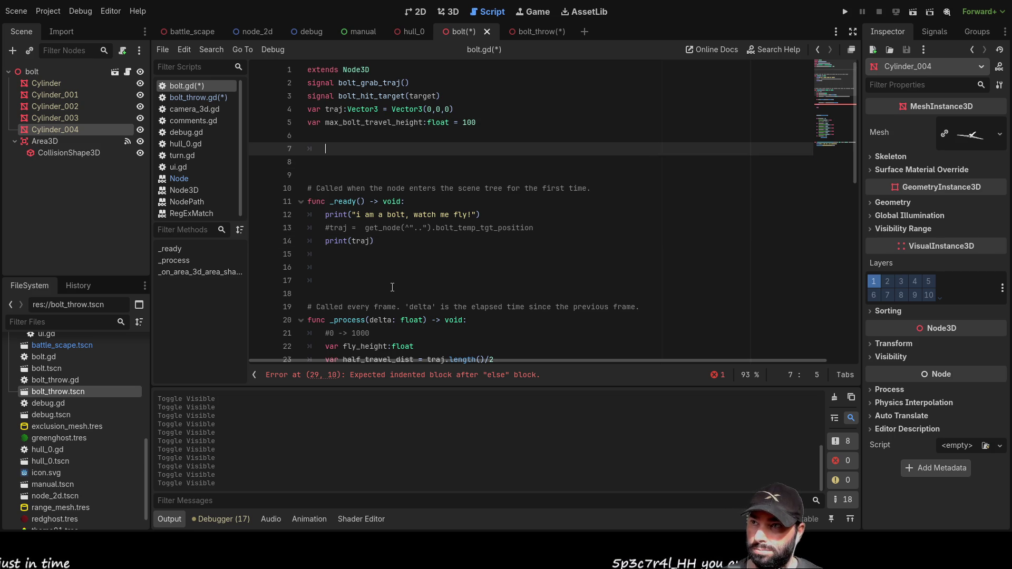
text(#assume speed)
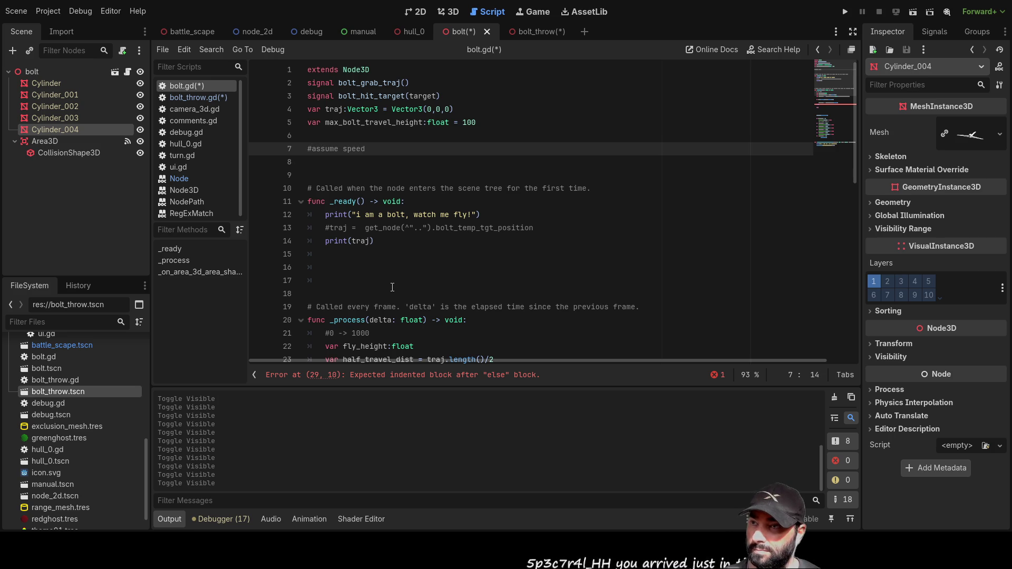
text( is)
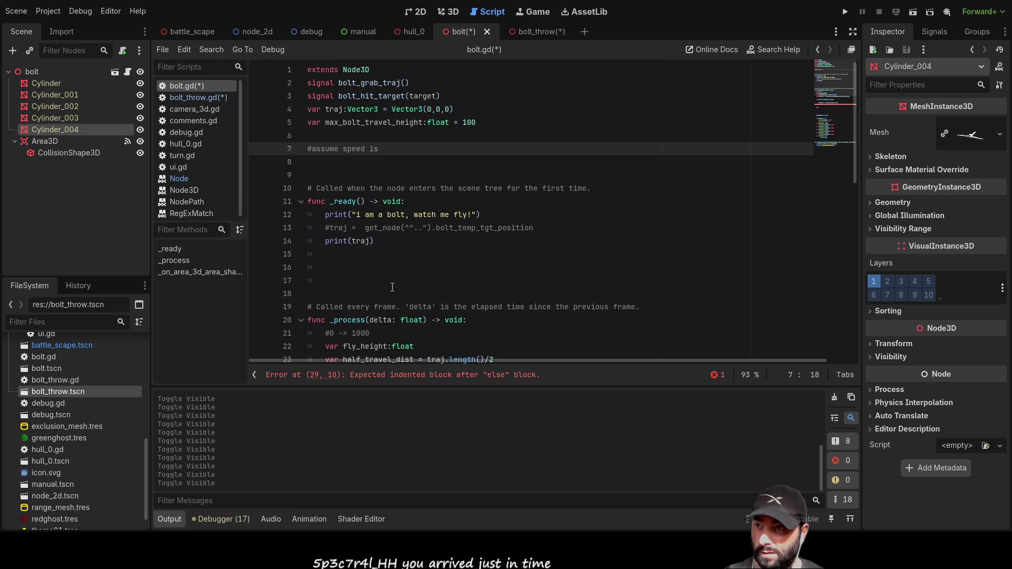
text(400 m/s)
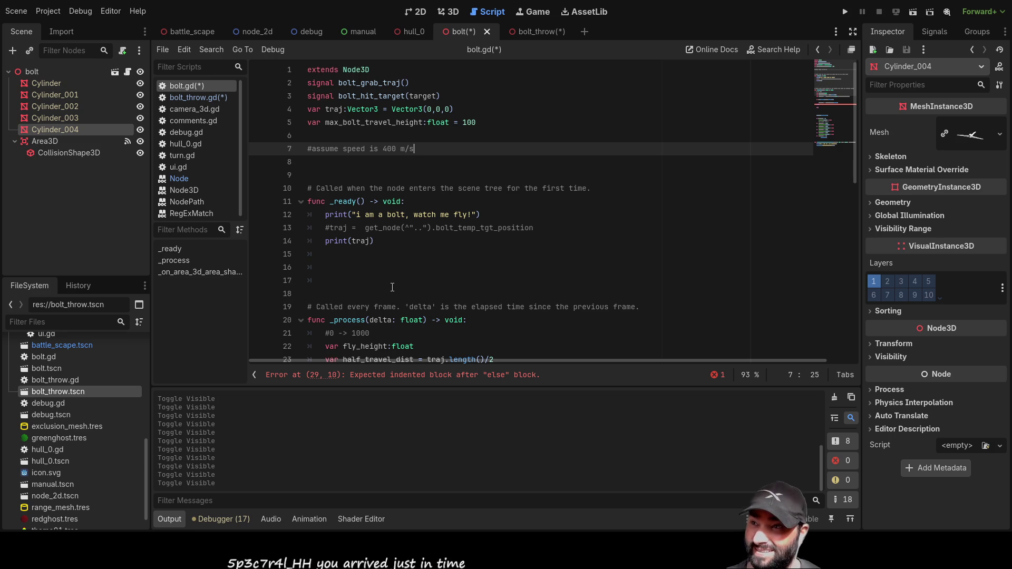
key(Up)
key(Up)
key(Down)
key(Down)
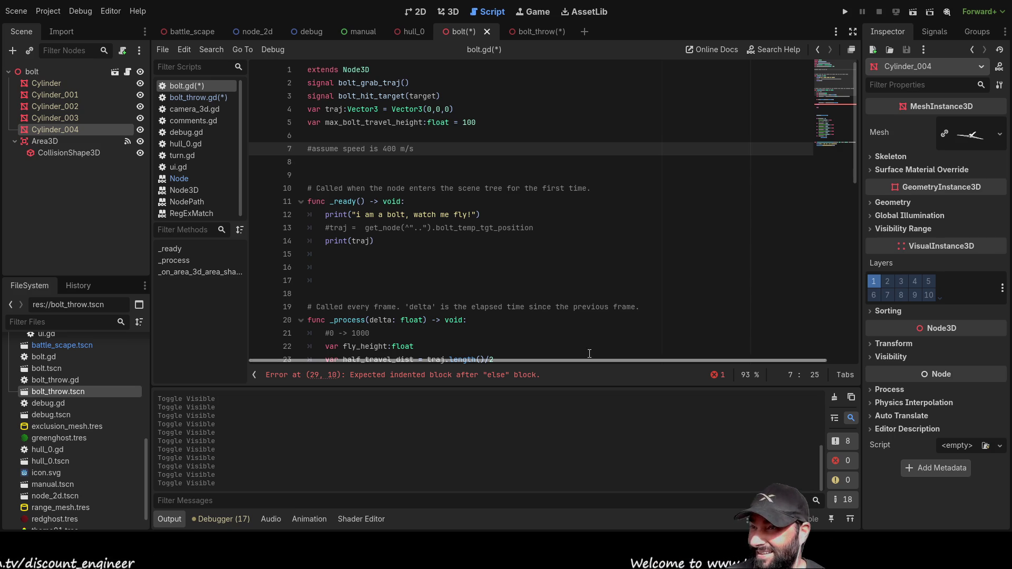
Step: Edit the speed comment on line 7 so it reads 300 m/s instead of 400 m/s
click(345, 166)
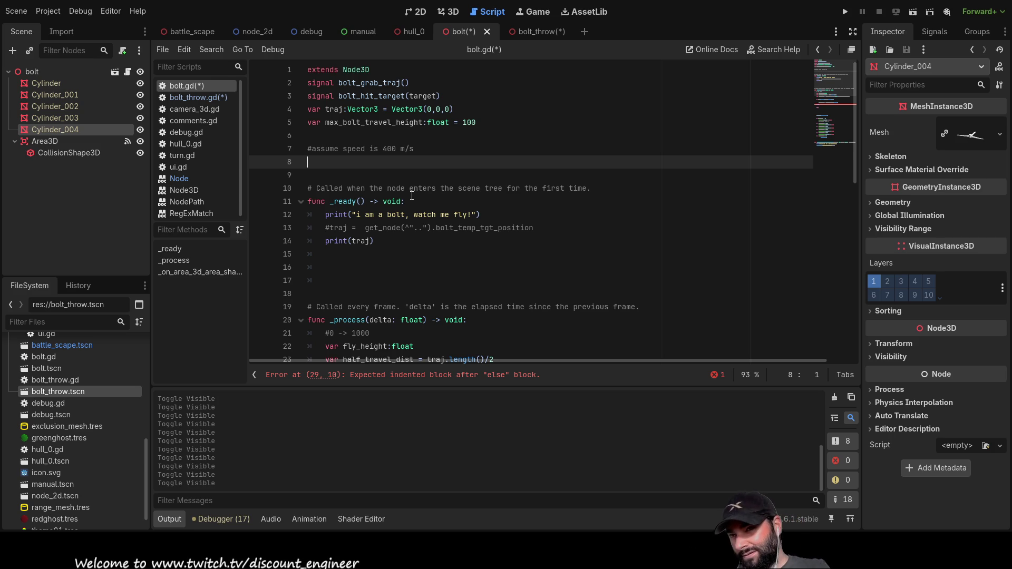
key(Up)
key(ctrl+Right)
key(ctrl+Right)
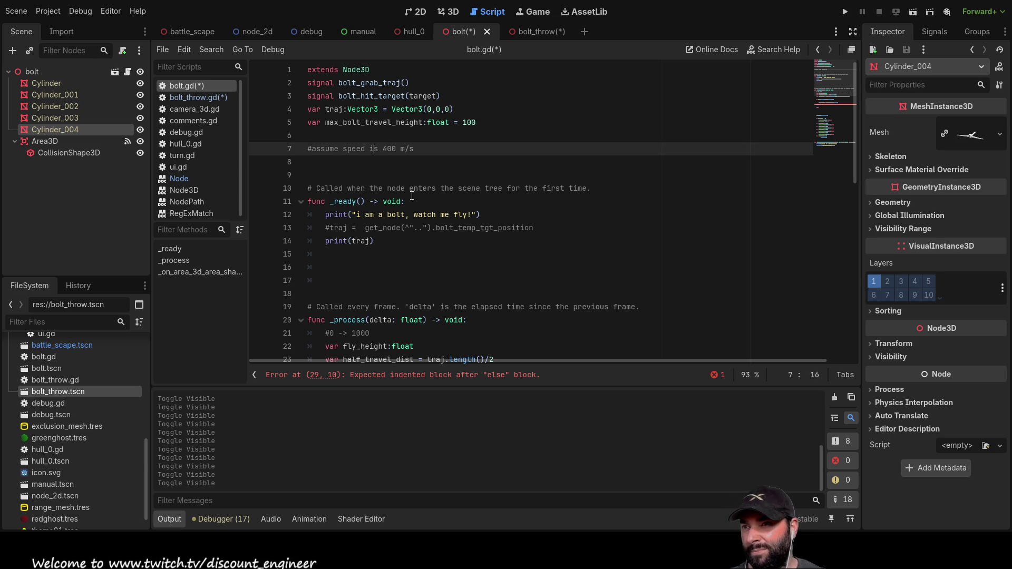
key(Delete)
text(3)
key(Down)
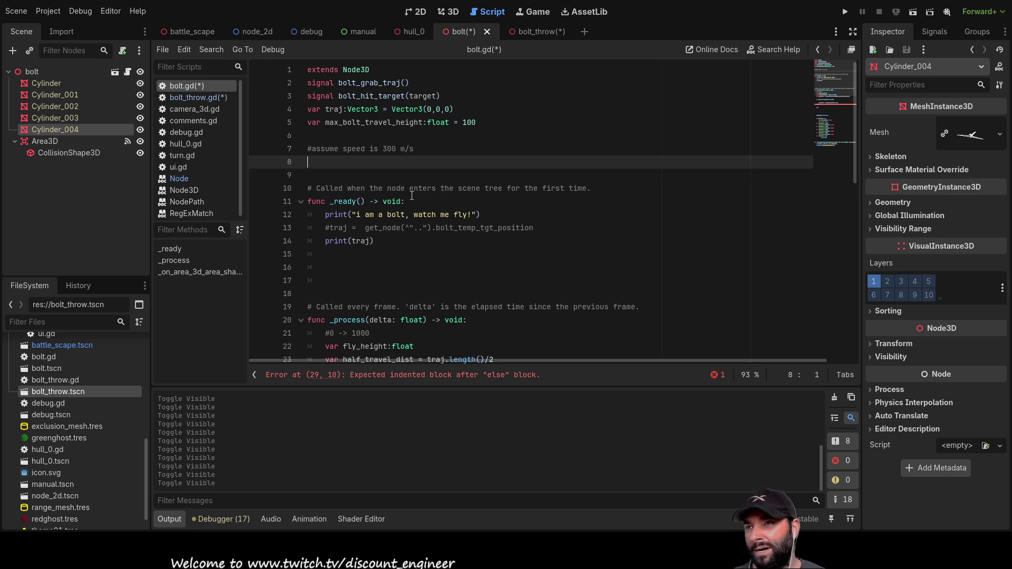
Step: Open bolt_throw.gd and select its max_range value of 1000 for editing
click(199, 98)
scroll(420, 232, up, 6)
scroll(421, 233, up, 1)
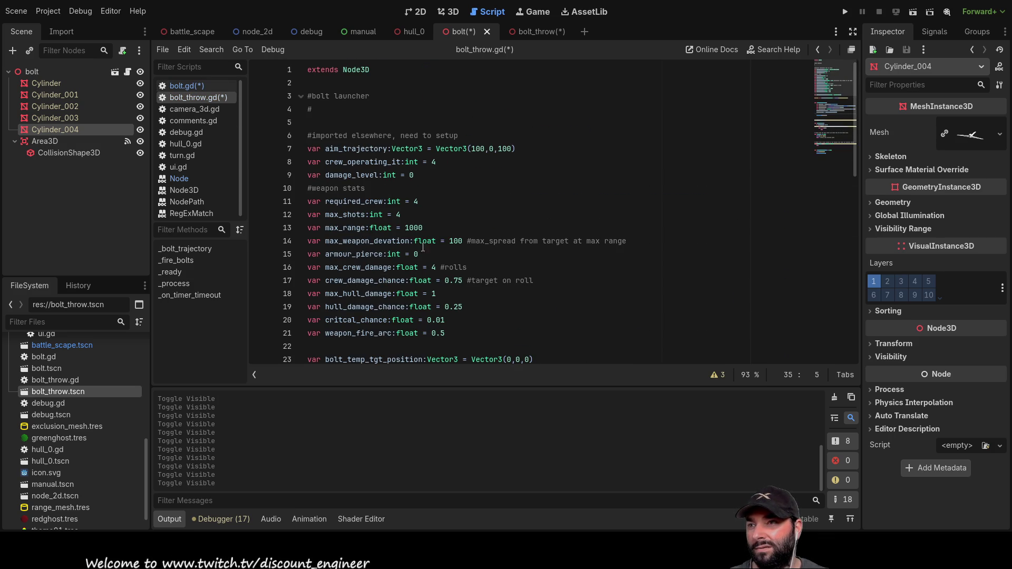
scroll(442, 310, down, 1)
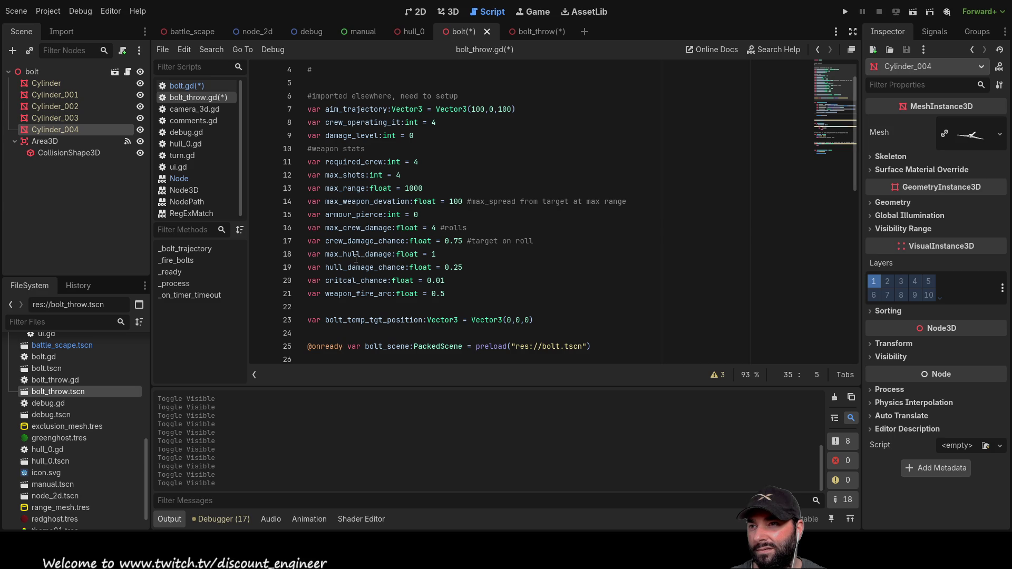
double_click(416, 188)
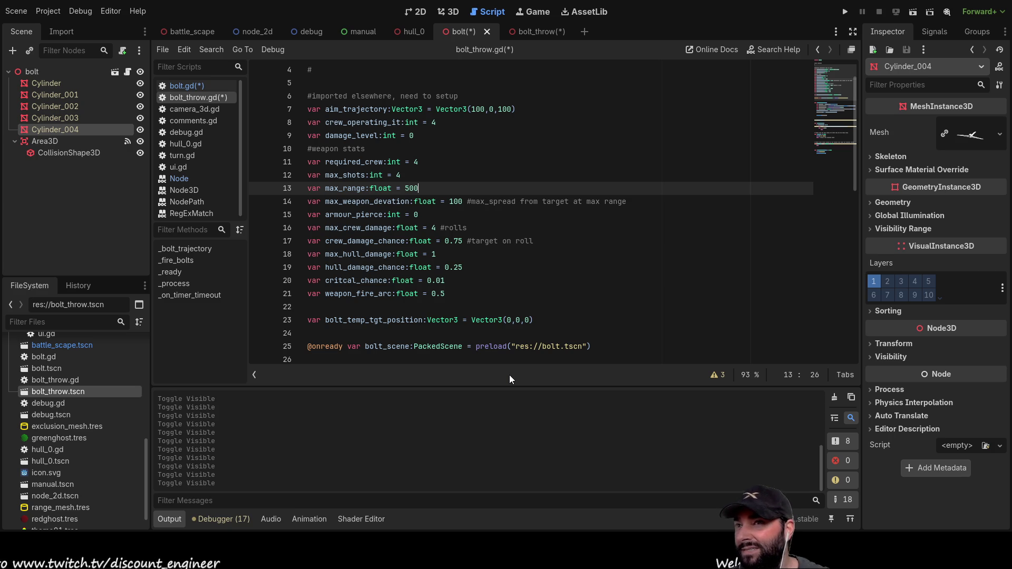
Step: Run the battle_scape scene, then re-indent pass under the else branch in bolt.gd
click(197, 30)
click(845, 12)
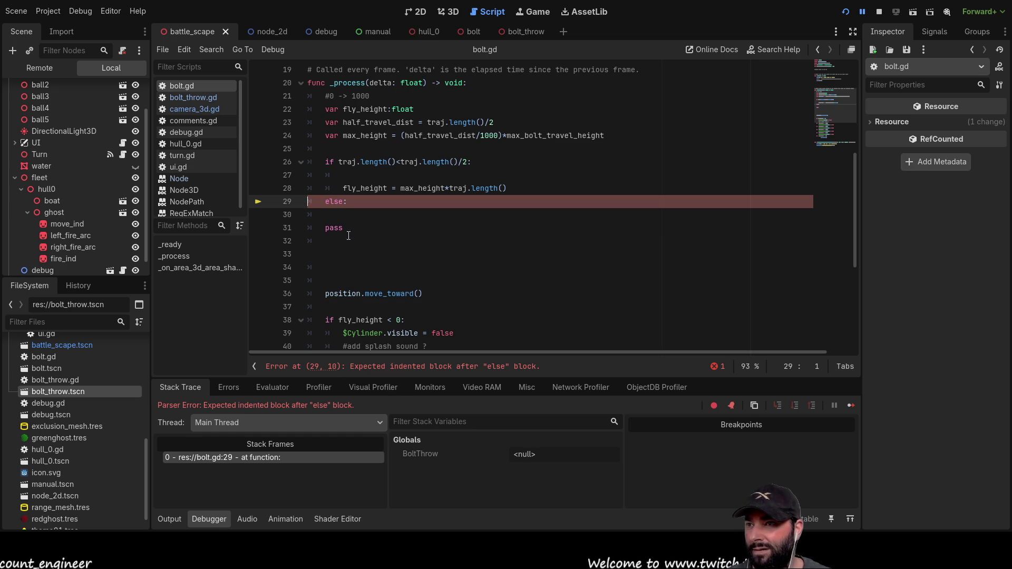
click(348, 210)
key(Delete)
key(Delete)
key(Tab)
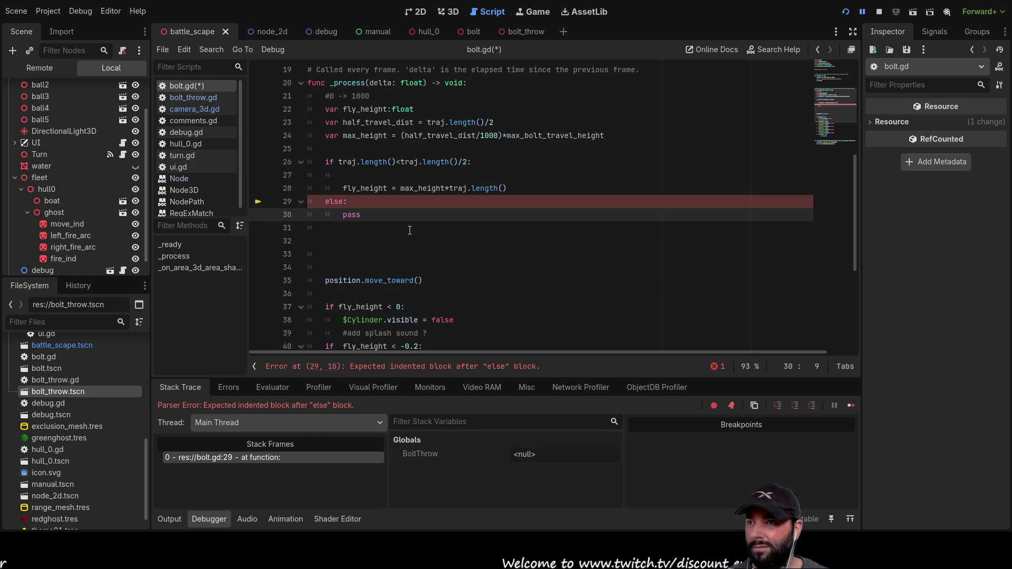
Step: Comment out the move_toward line, stop the debug session and run the project again
click(326, 280)
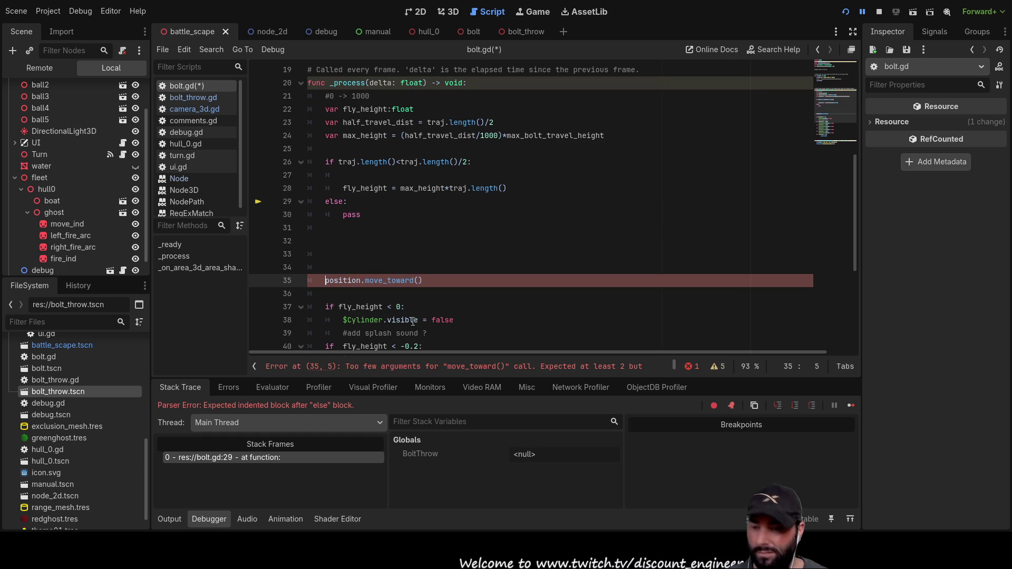
text(#)
click(878, 10)
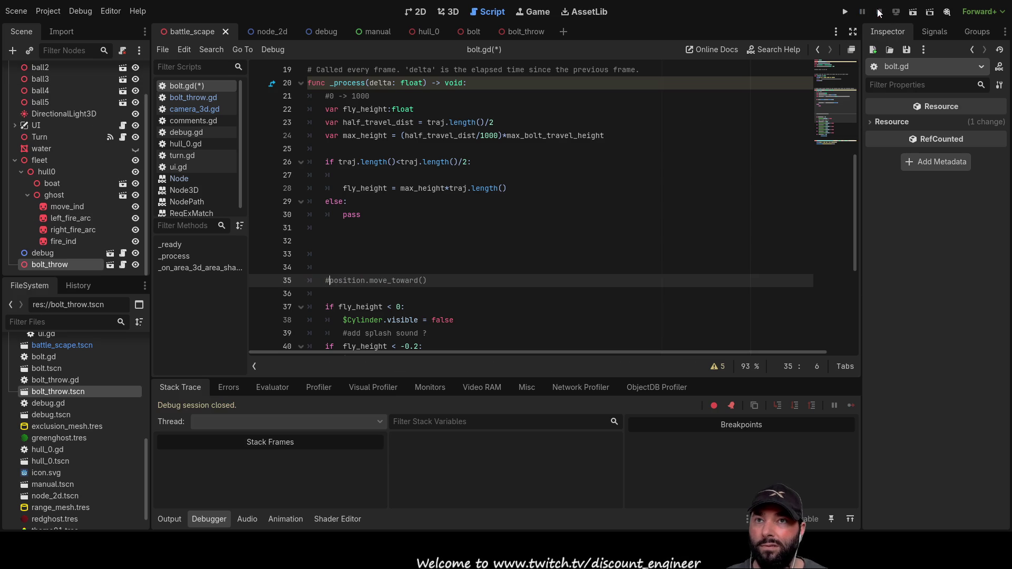
click(845, 12)
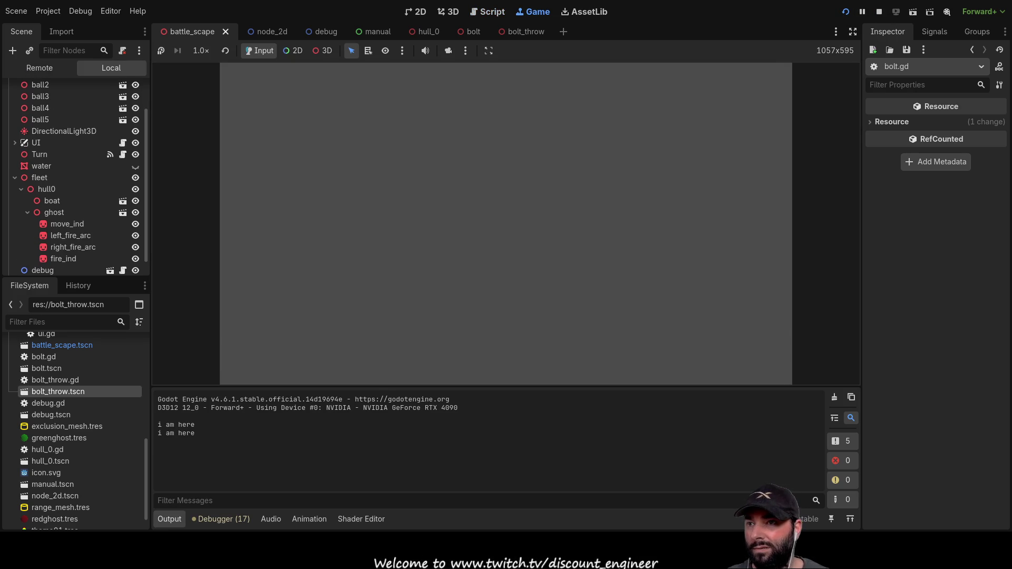
Step: Swing the game camera, aim and fire bolts toward the lower left, set a new target, then stop the game
key(a)
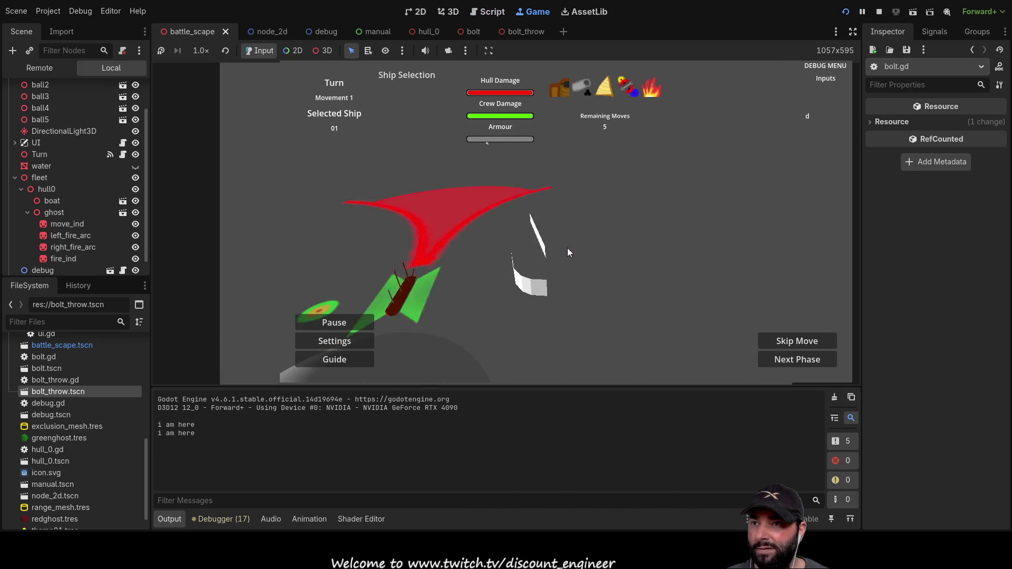
key(s)
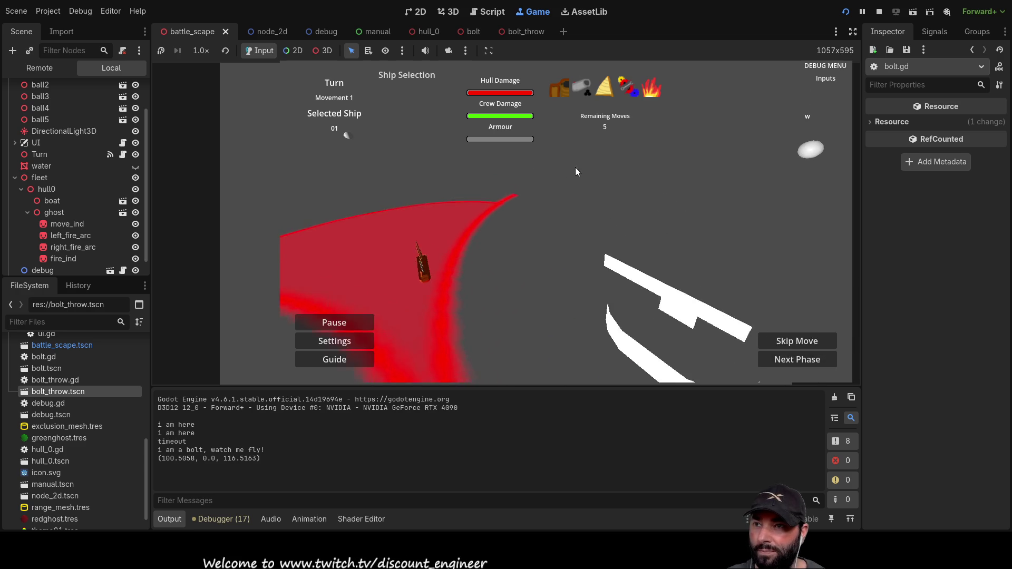
key(w)
key(Left)
key(Up)
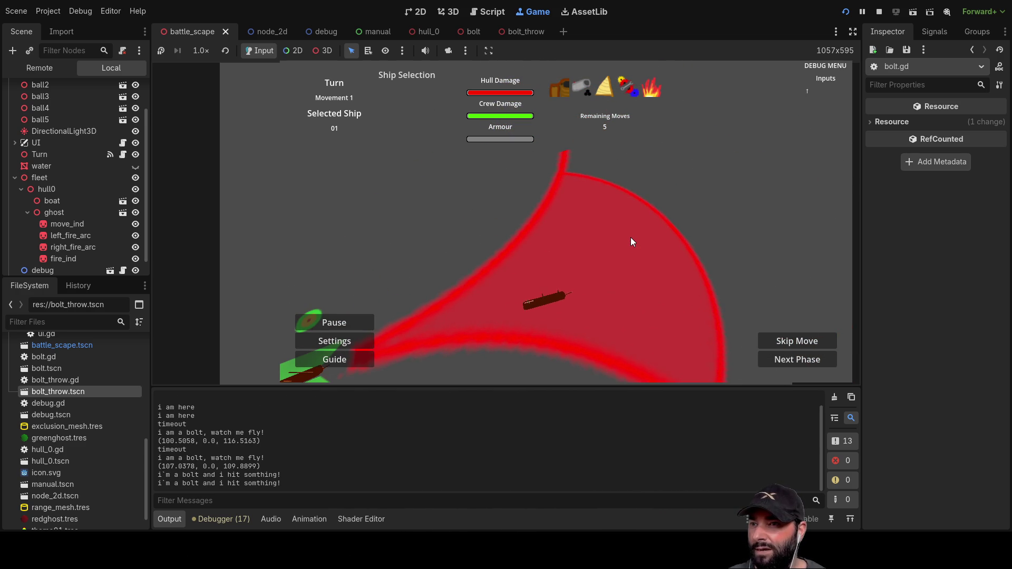
key(Down)
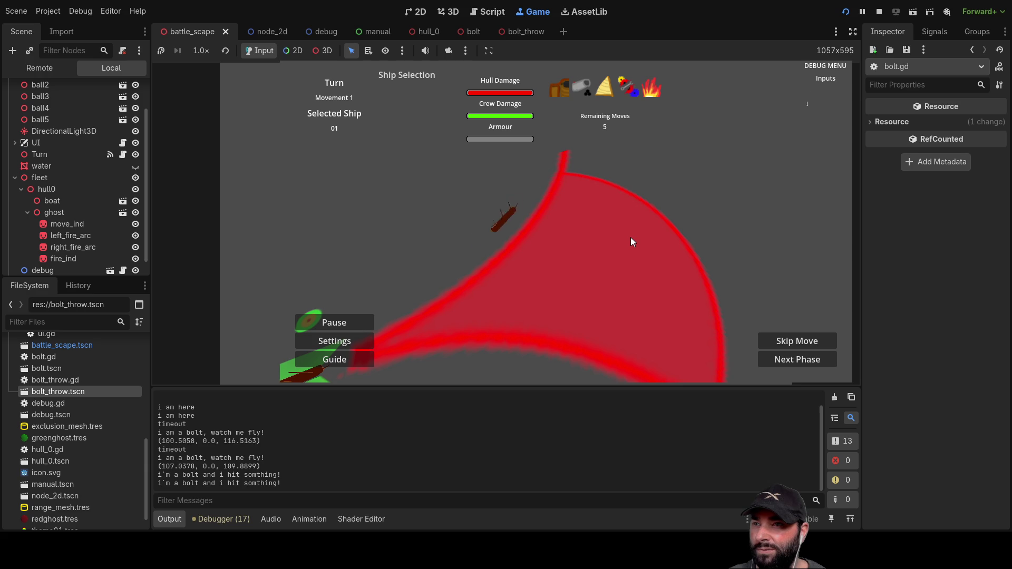
key(Left)
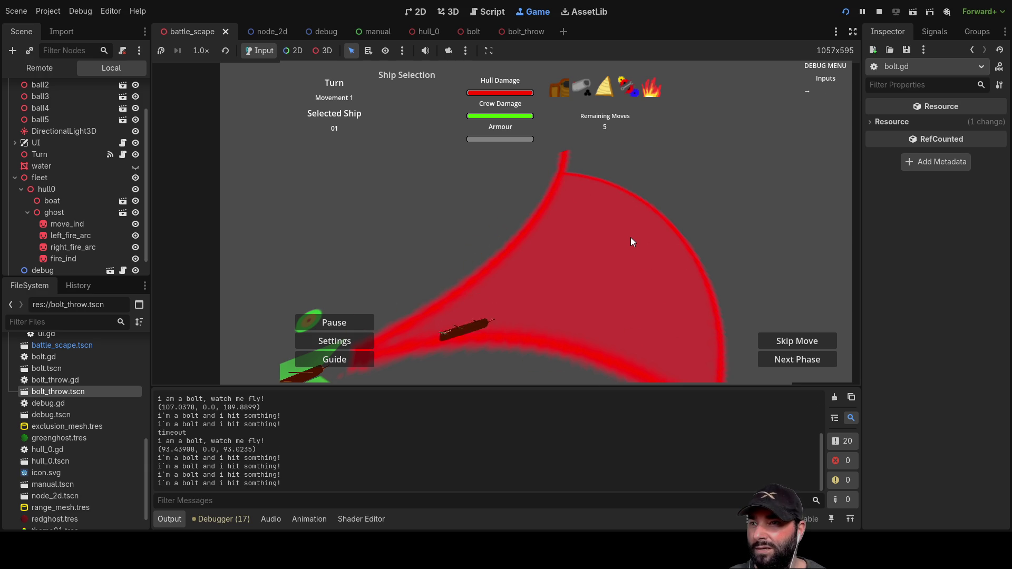
key(Up)
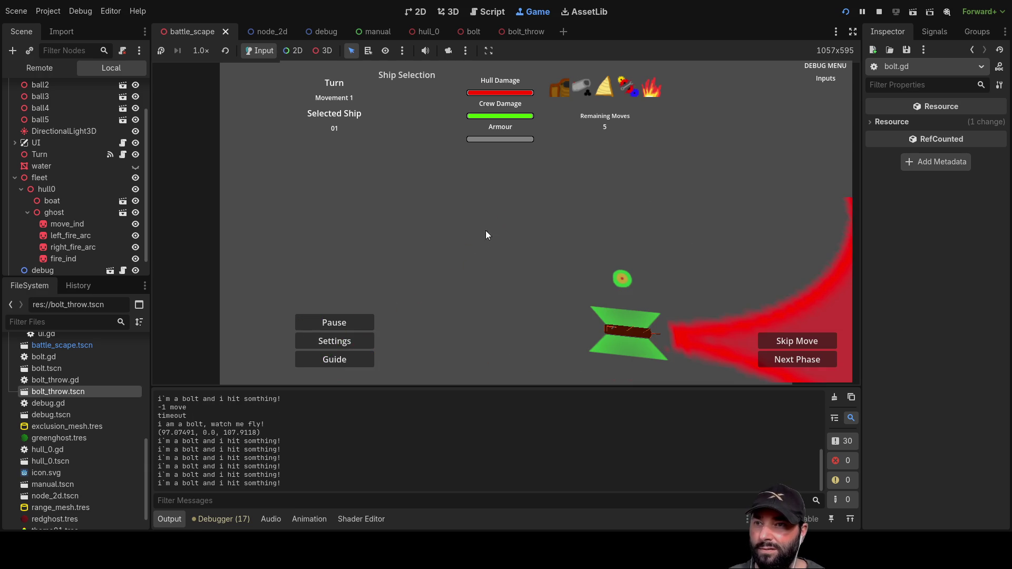
key(Up)
key(Right)
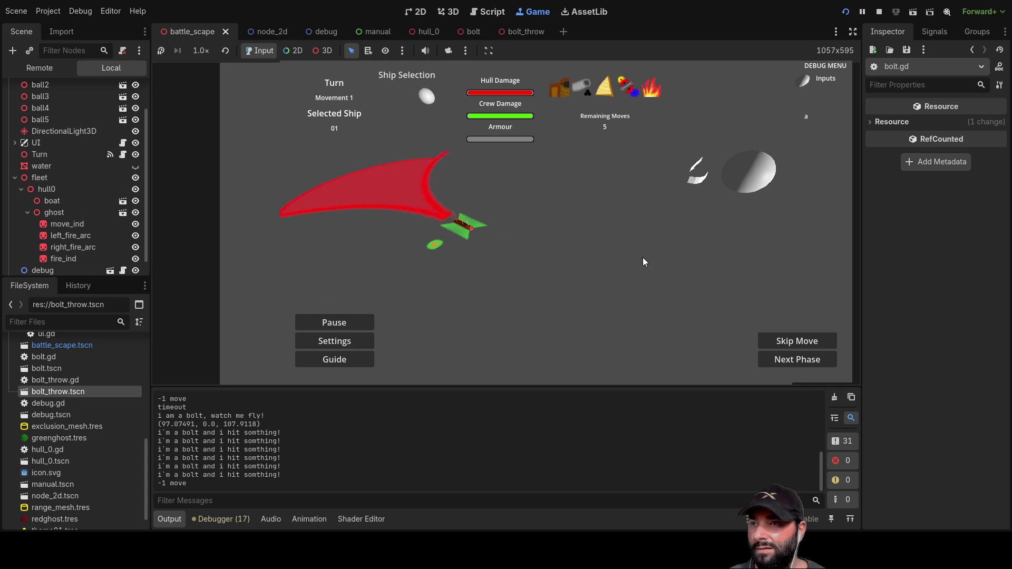
click(655, 264)
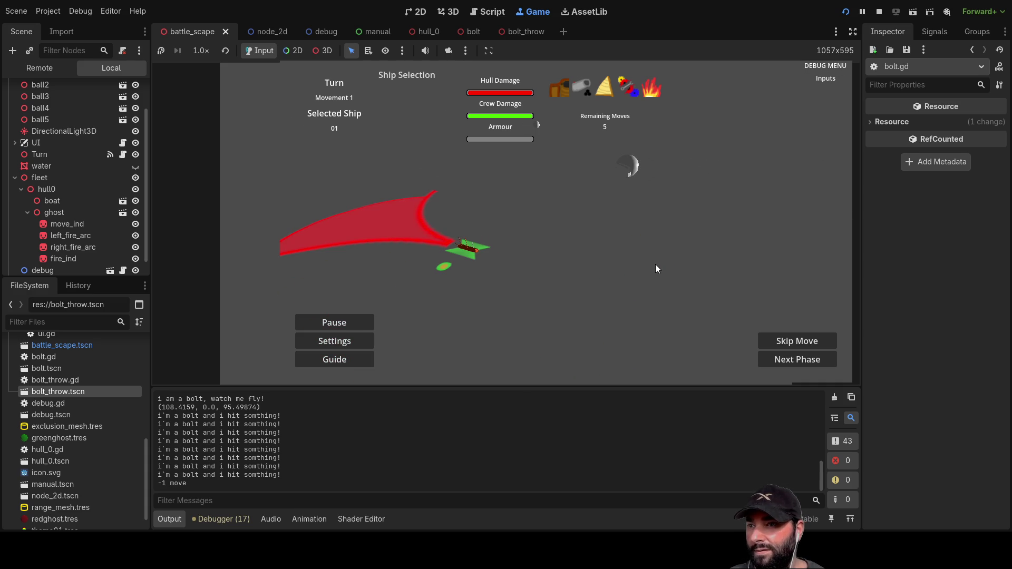
click(878, 11)
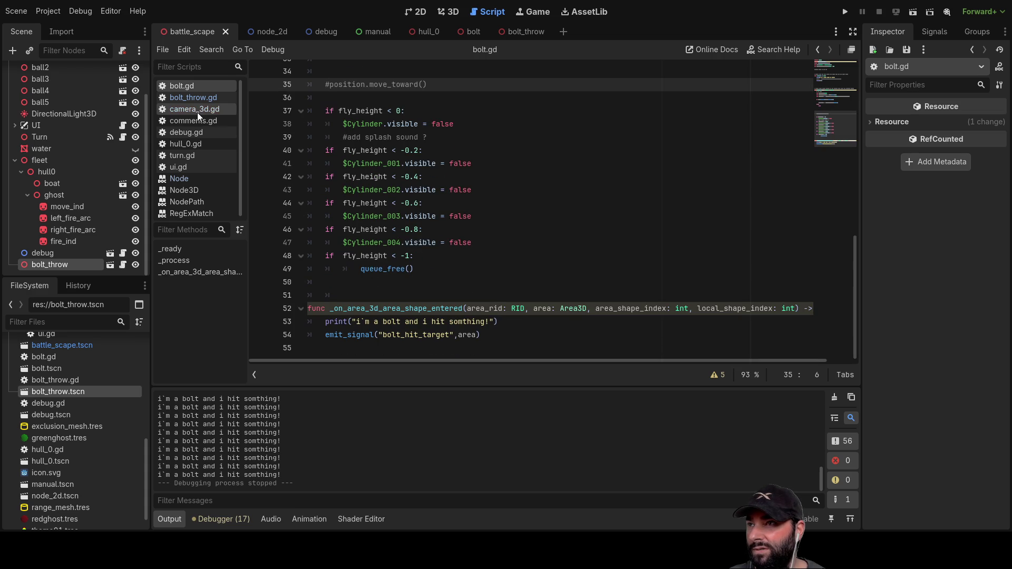
Step: Change the _turn(2) call in turn.gd's _process to _turn(3) and run the game again
click(189, 156)
scroll(476, 277, down, 18)
scroll(455, 257, down, 4)
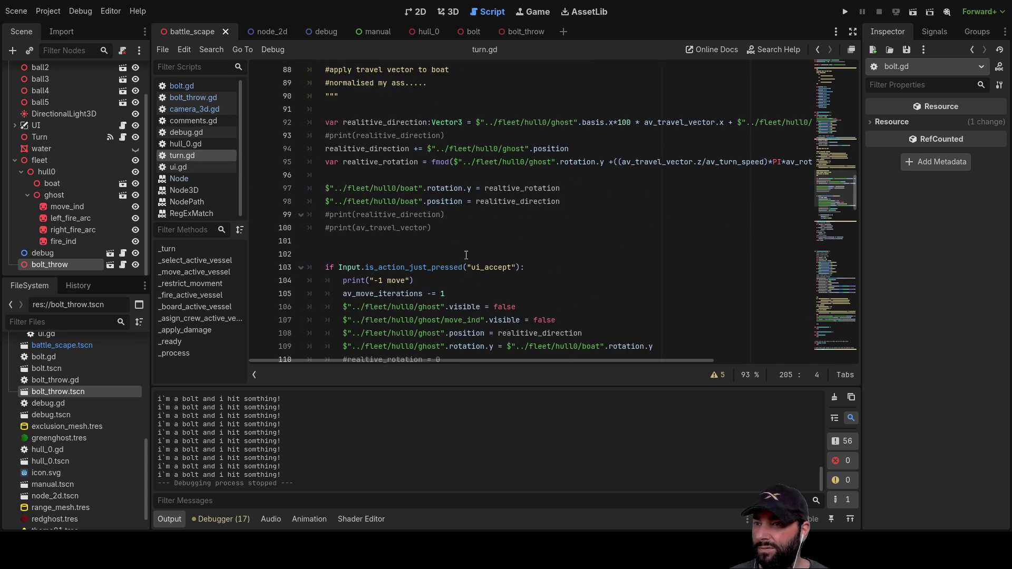
scroll(458, 253, down, 12)
scroll(474, 239, down, 19)
scroll(474, 238, down, 7)
scroll(348, 232, up, 4)
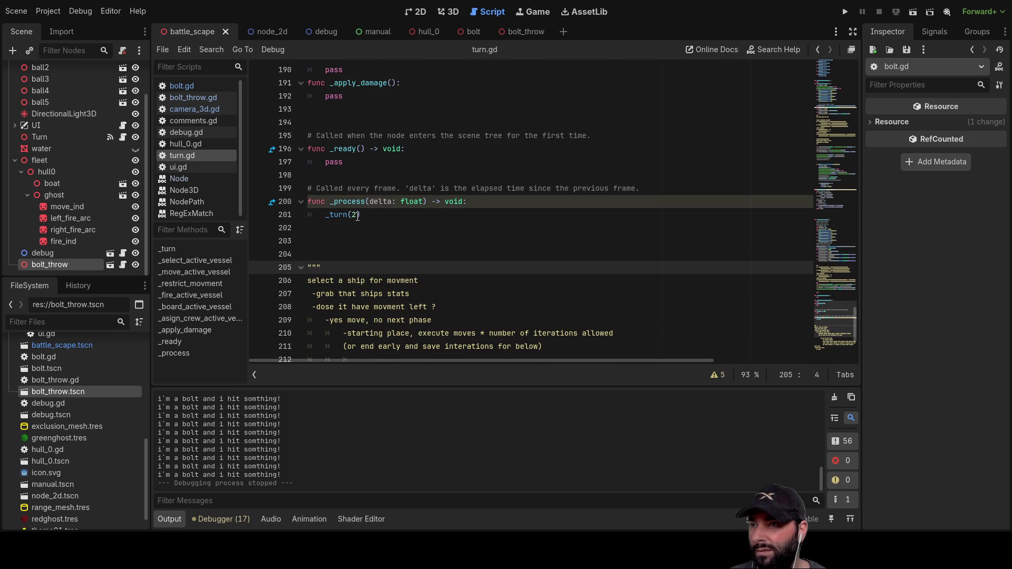
click(358, 216)
key(BackSpace)
text(3)
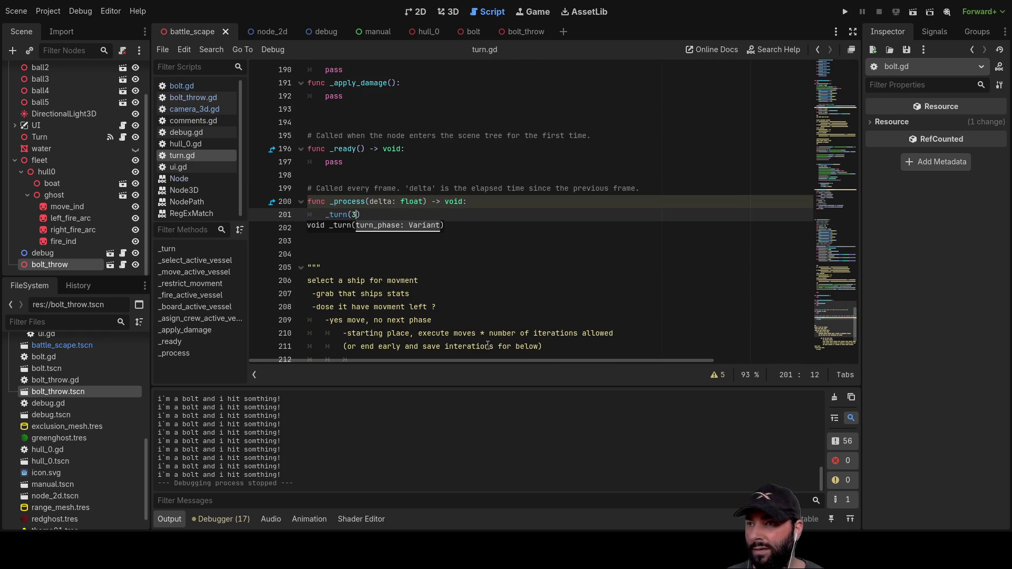
click(843, 15)
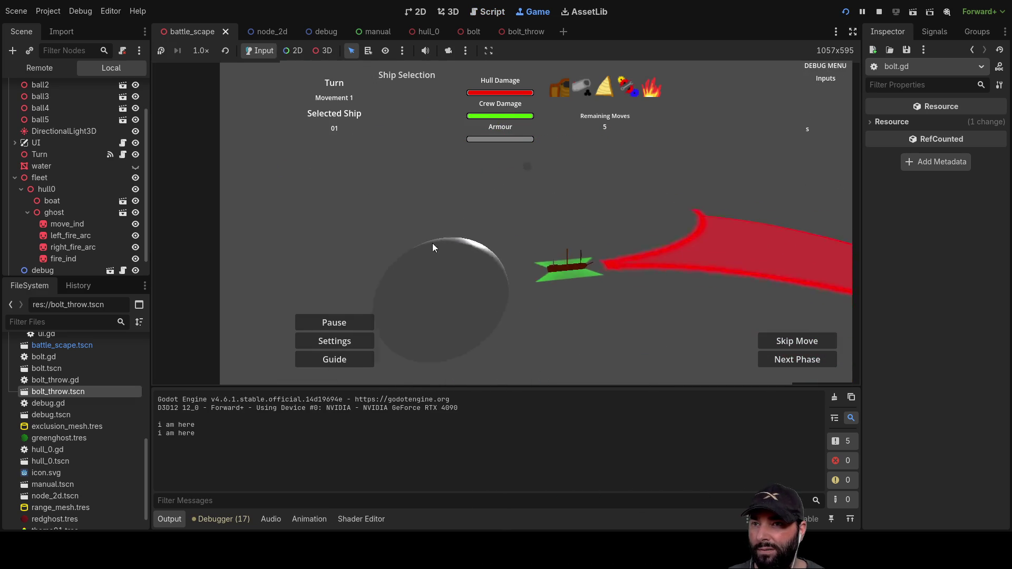
Step: Fire a bolt, swing the camera, and slide the green target around the ship and sphere
key(a)
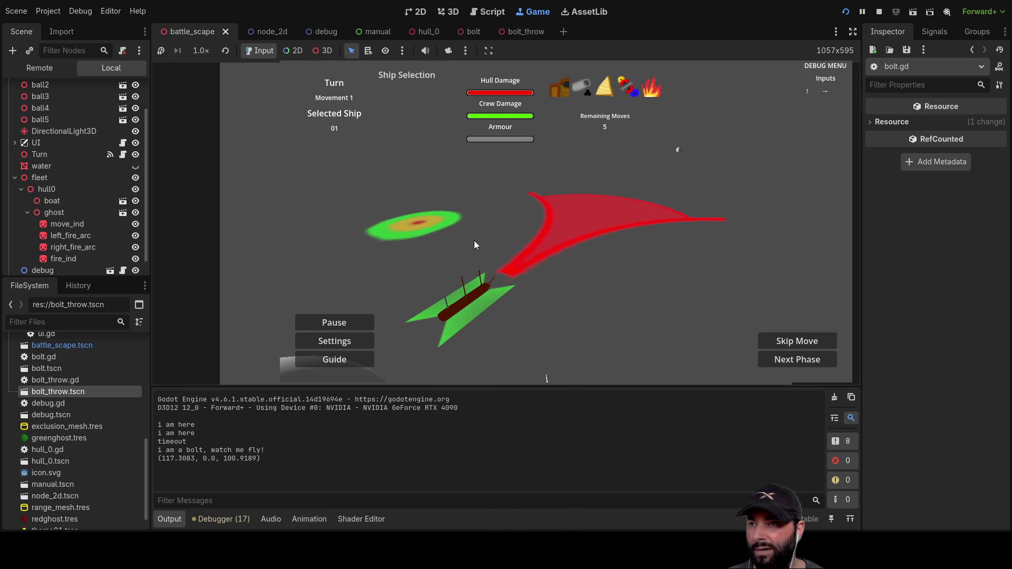
scroll(473, 232, up, 3)
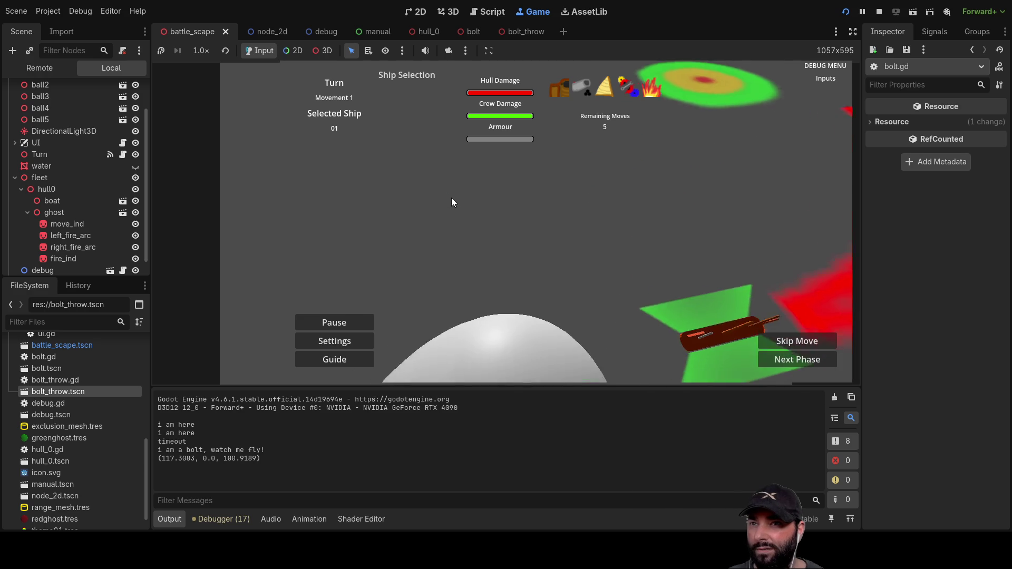
key(q)
key(Left)
key(Up)
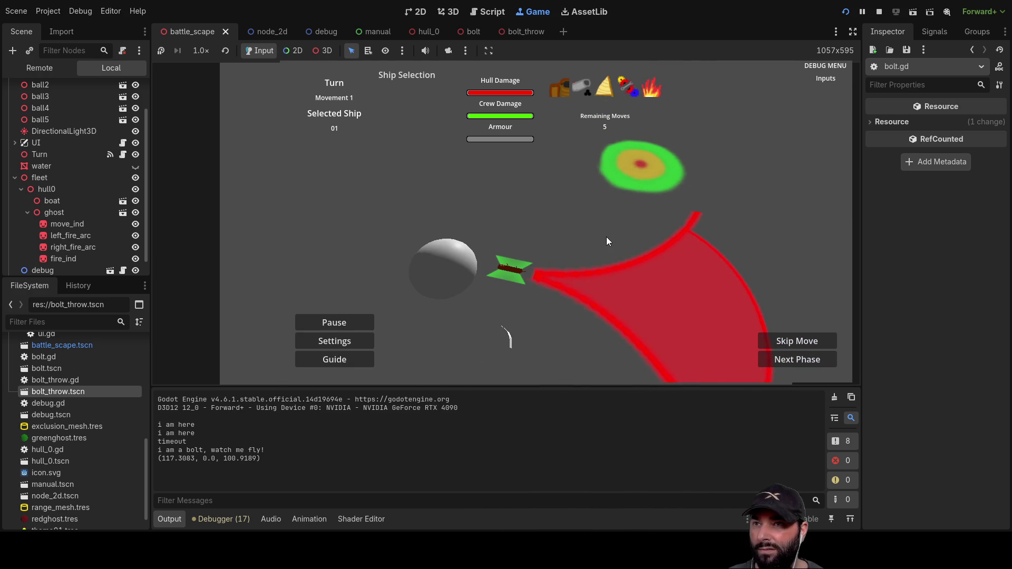
key(Right)
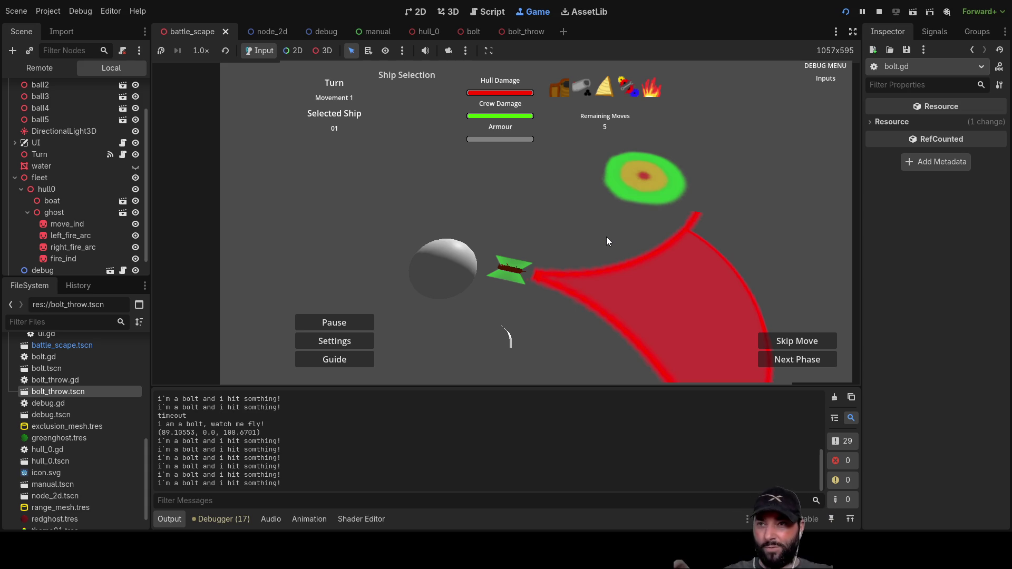
key(Left)
key(Up)
key(Down)
key(Up)
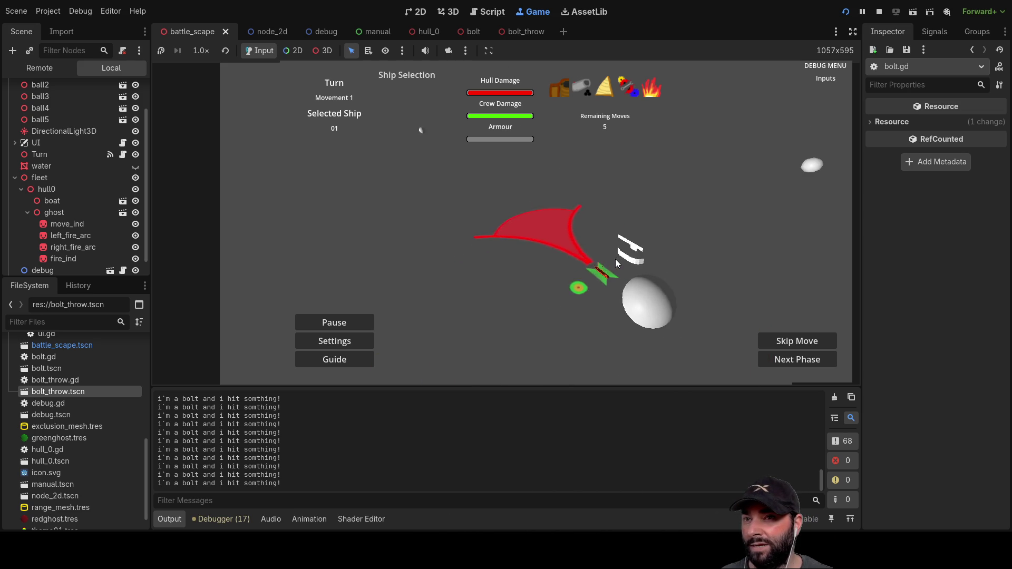
Step: Turn the ship and its fire arc with W, D, E and Q, then pull the target toward the ship
key(w)
key(d)
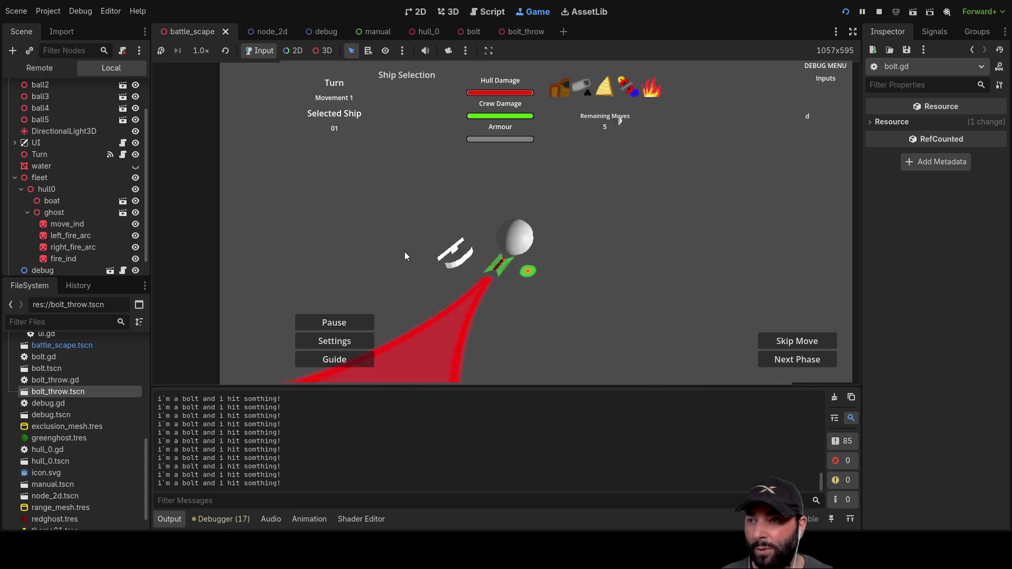
key(e)
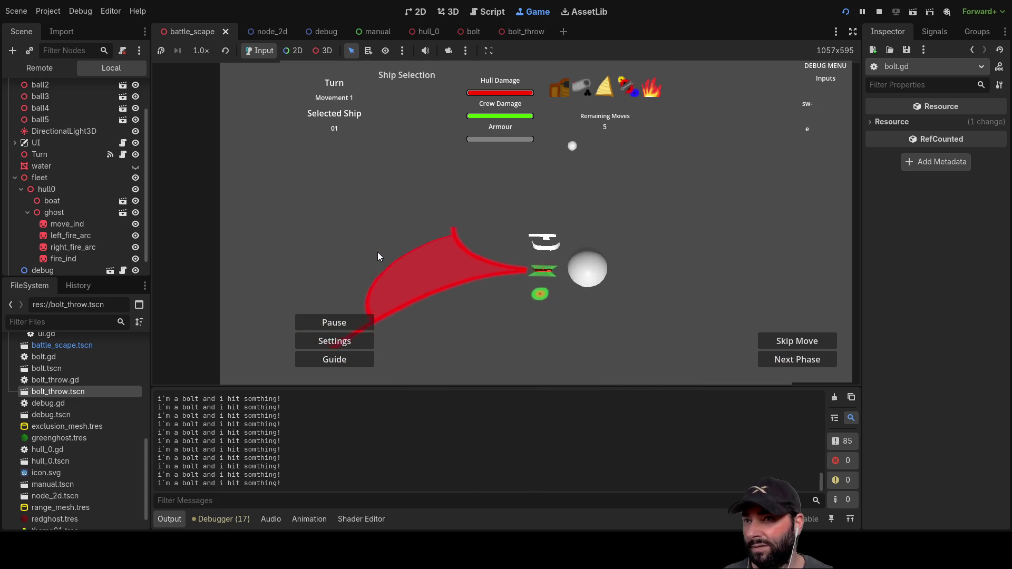
key(q)
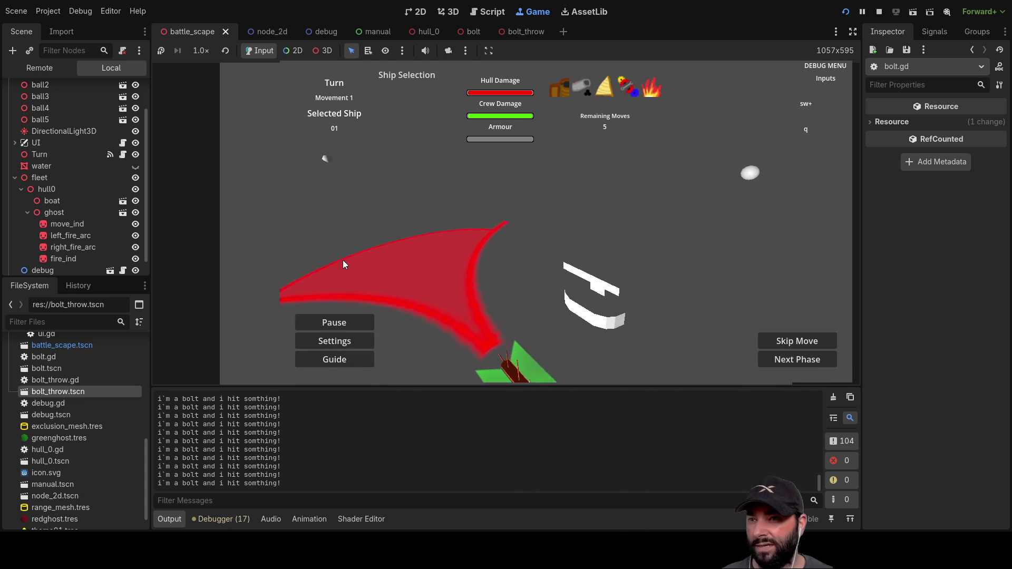
key(d)
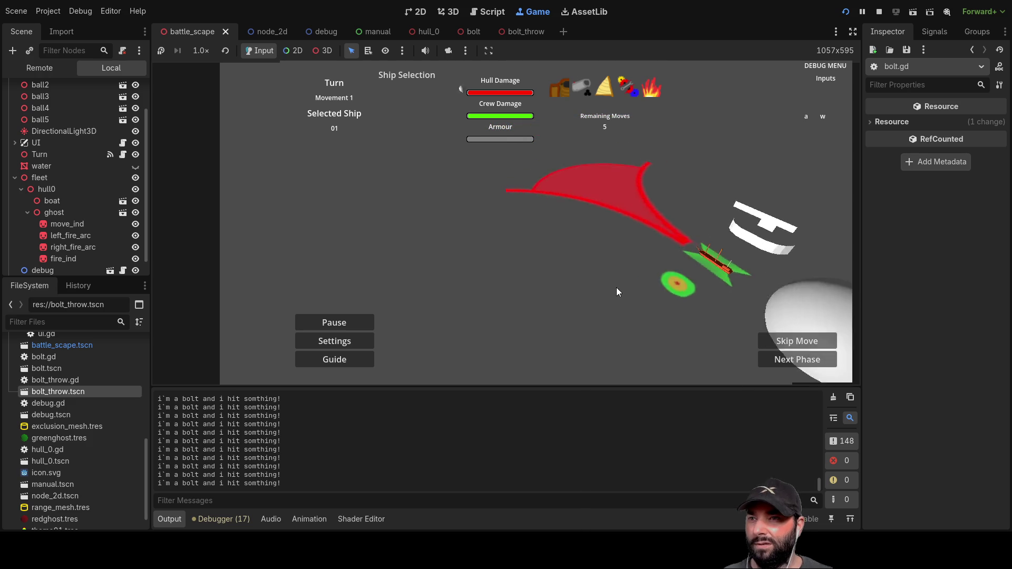
key(Down)
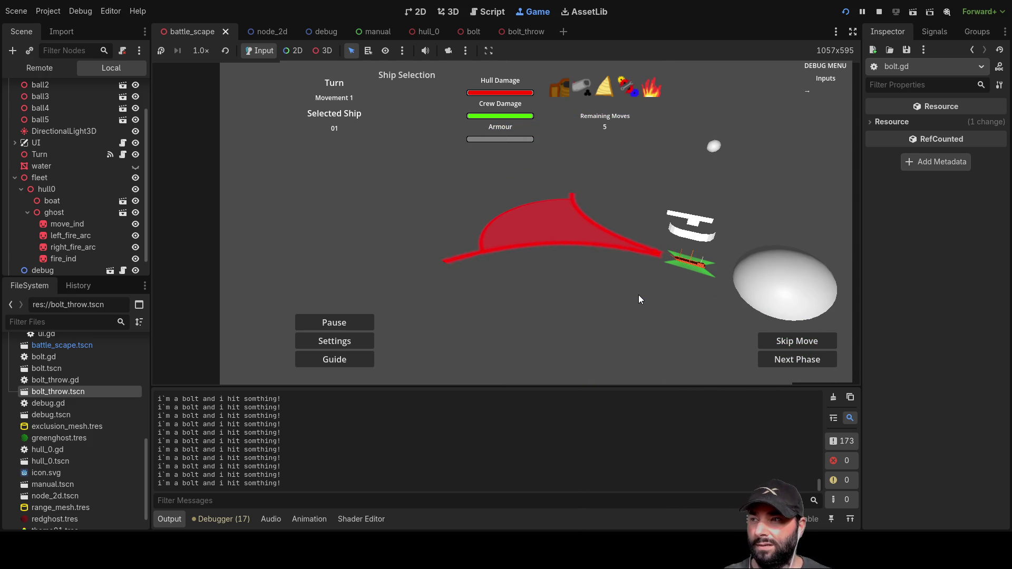
drag(68, 235, 71, 236)
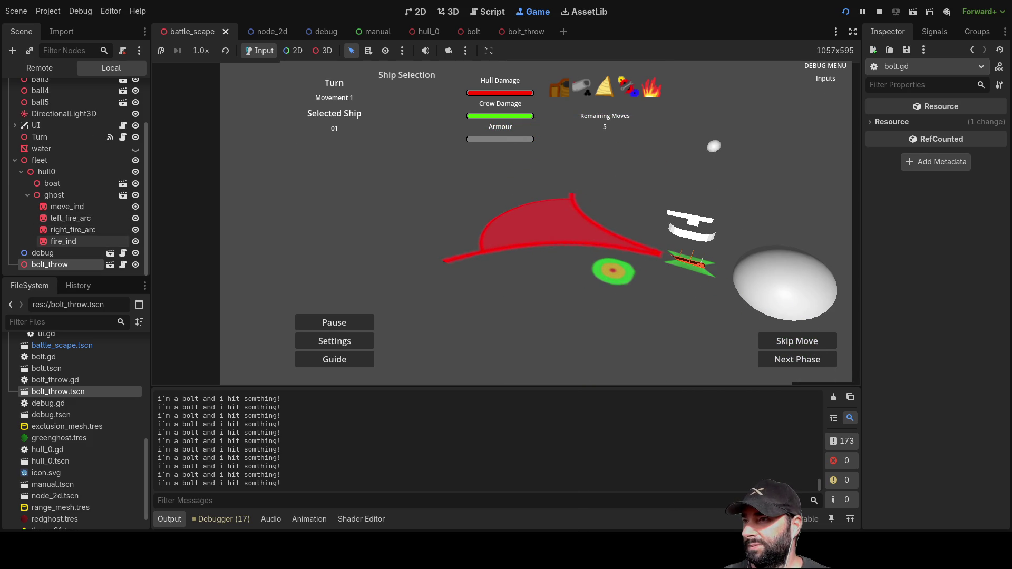
Step: Show the water, orbit the camera, pull the target ring closer and shift the aim, then stop with F8
click(135, 148)
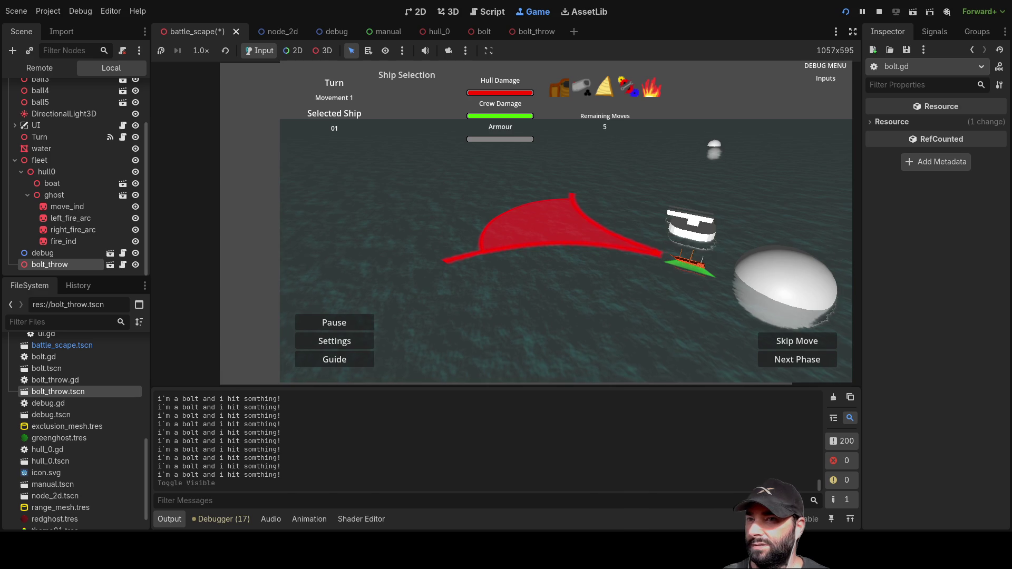
key(d)
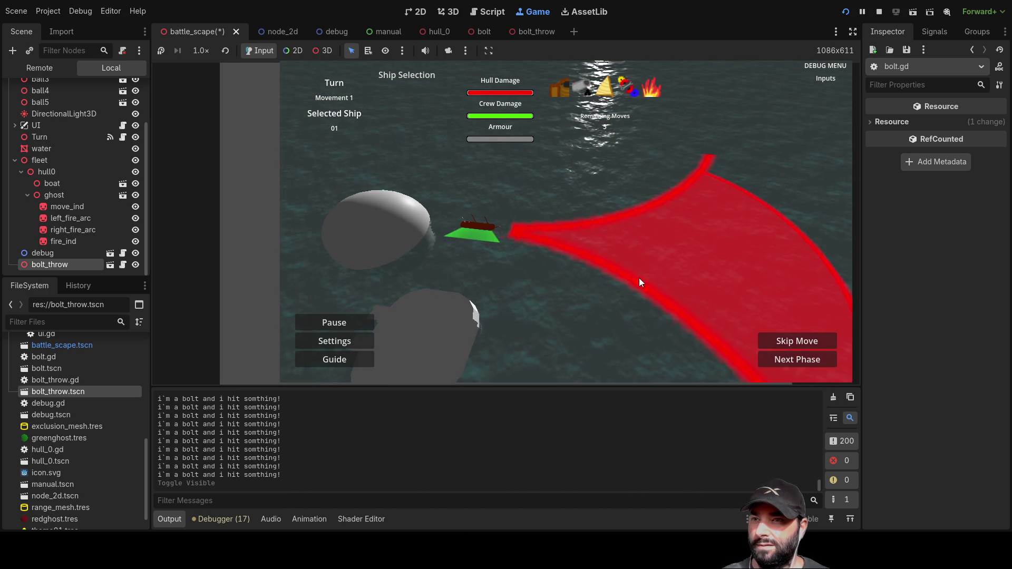
key(a)
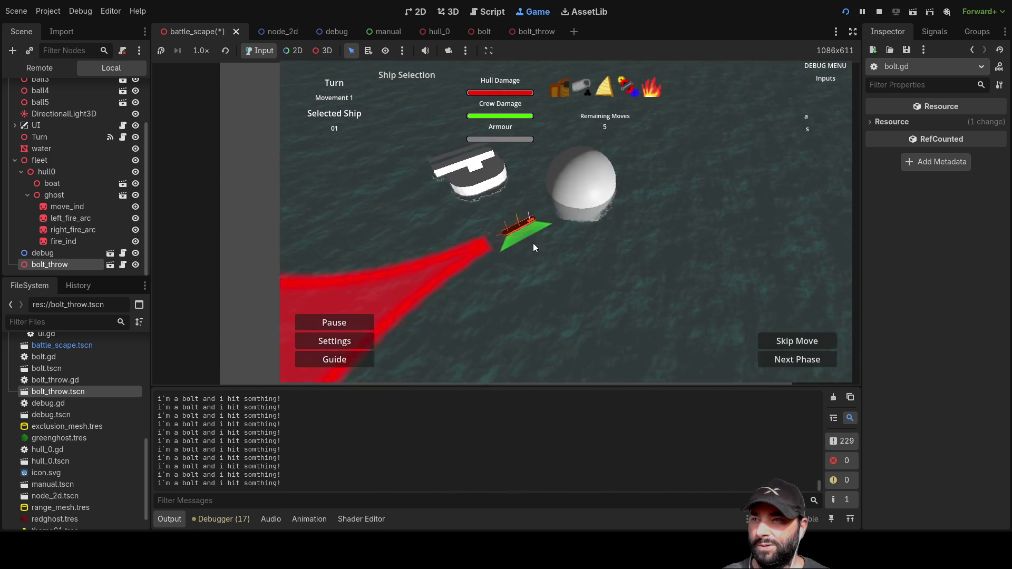
key(s)
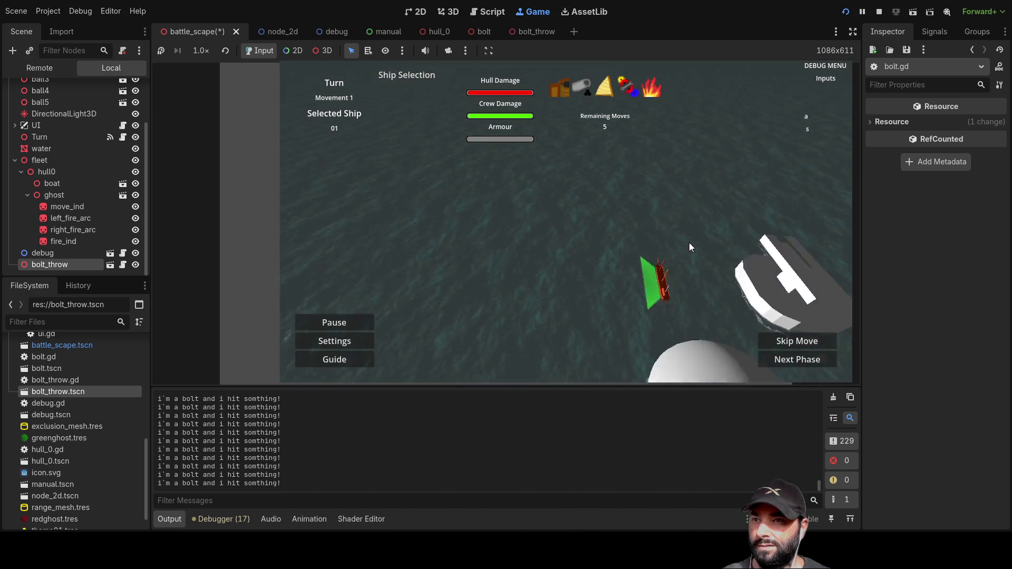
key(w)
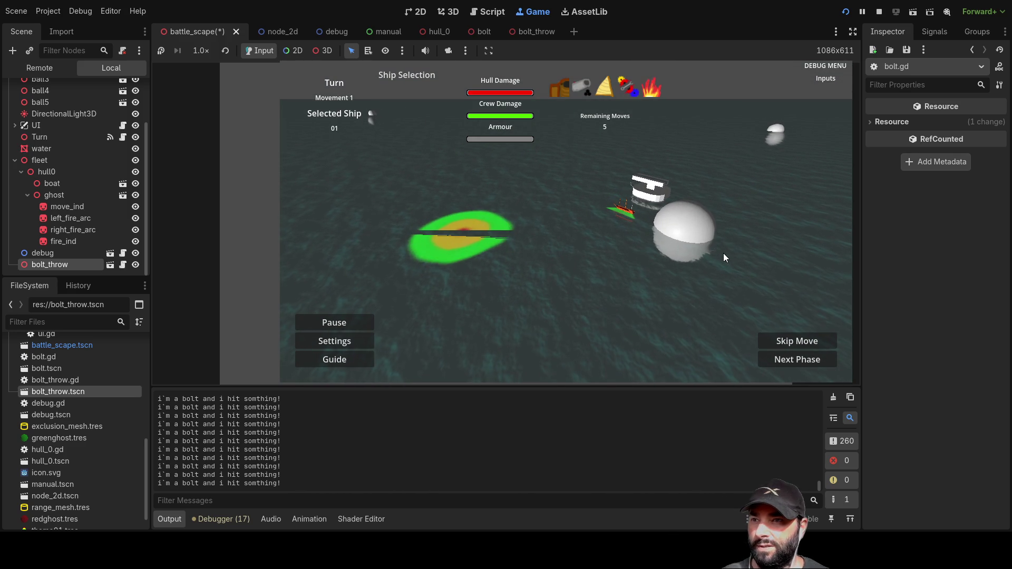
key(Down)
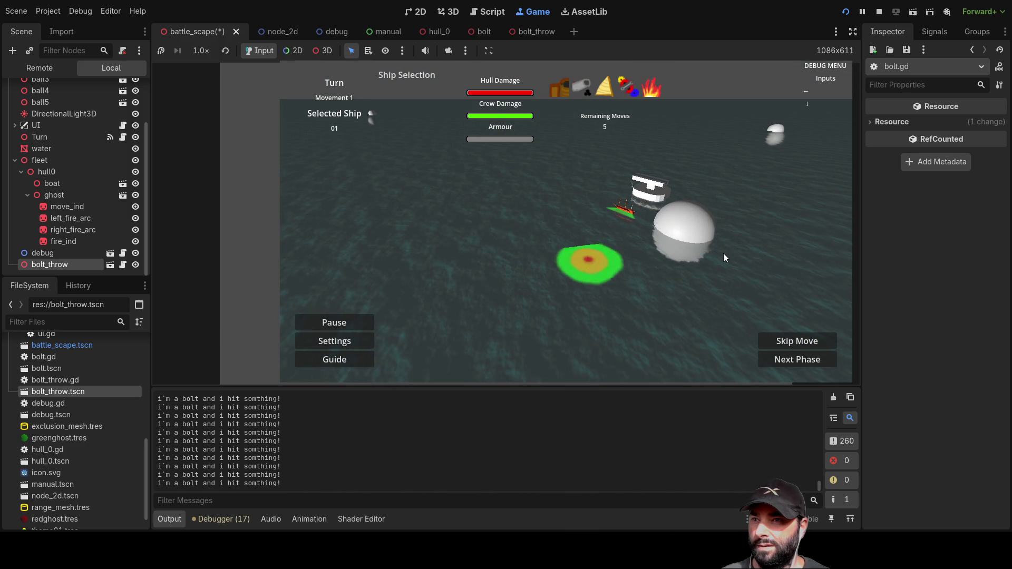
key(Right)
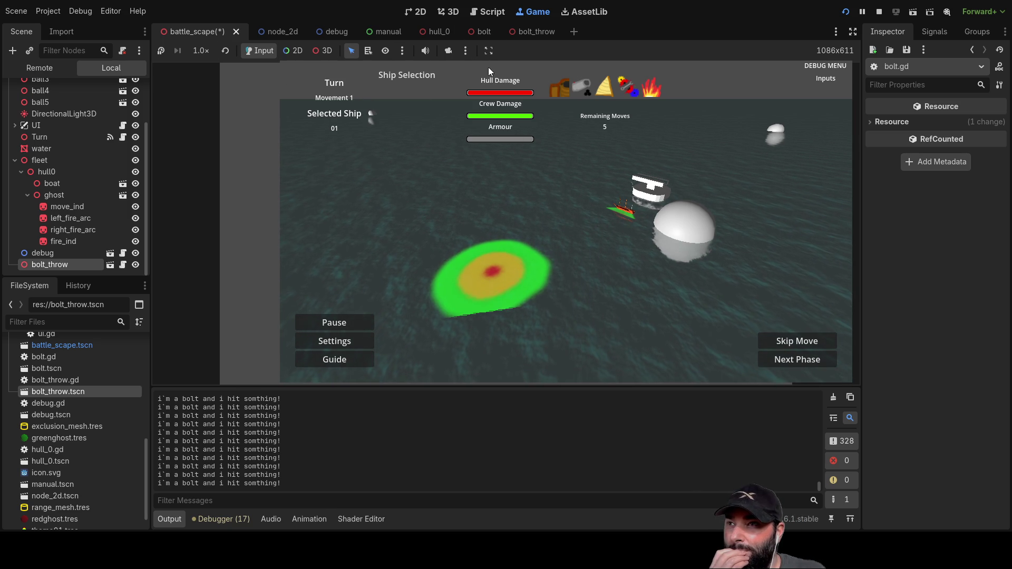
key(F8)
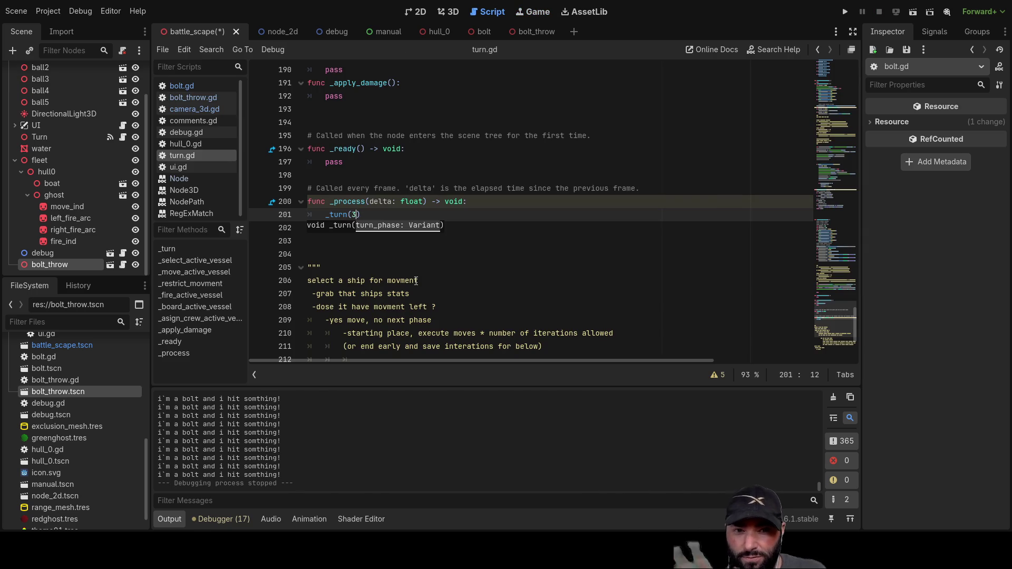
Step: Scroll up through turn.gd's movement code and run the battle_scape game again
scroll(484, 256, up, 10)
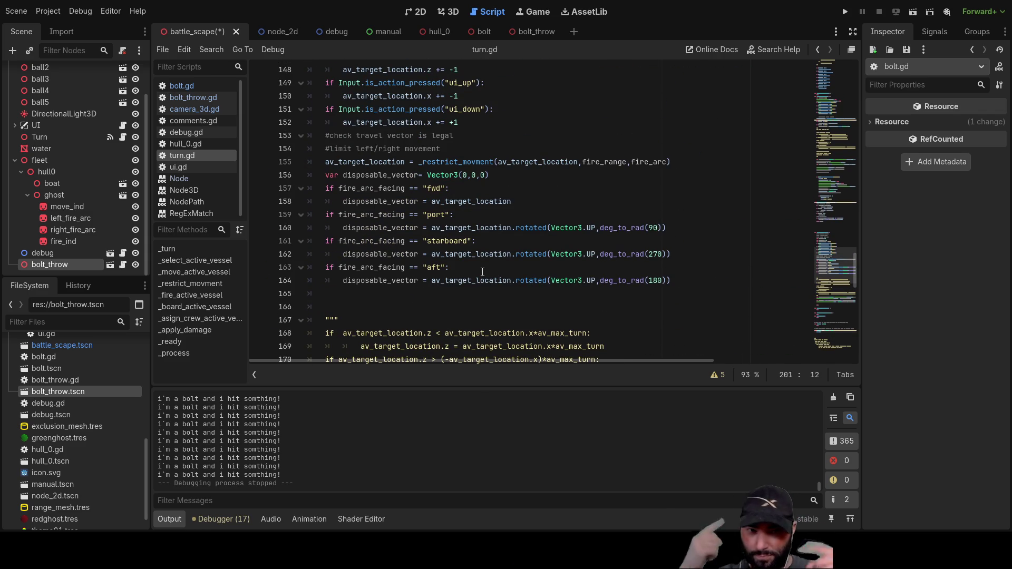
scroll(490, 211, up, 5)
scroll(463, 218, up, 9)
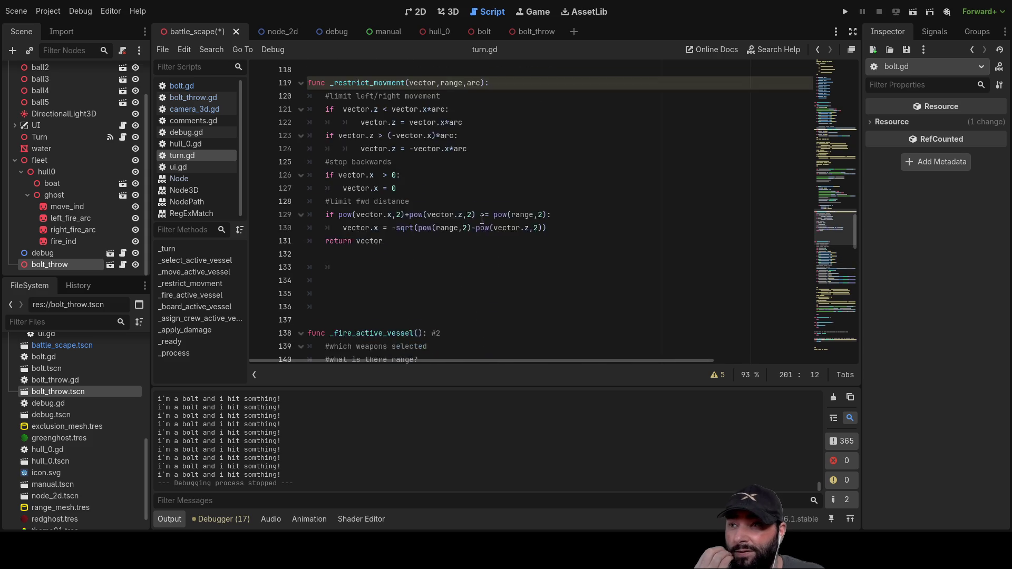
click(846, 15)
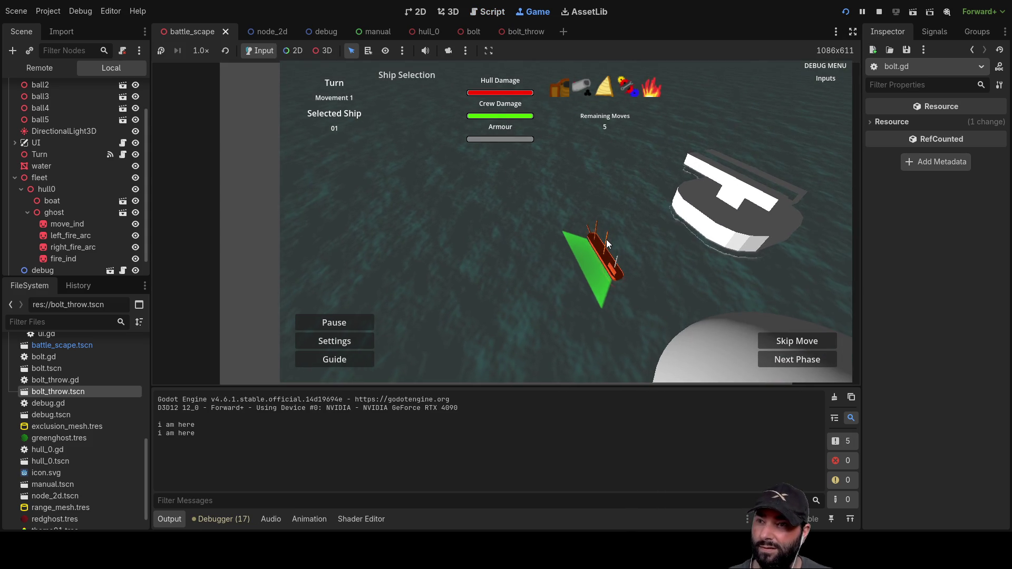
Step: Swing and tilt the game camera over the ship's fire arc to bring up the target marker
key(d)
key(s)
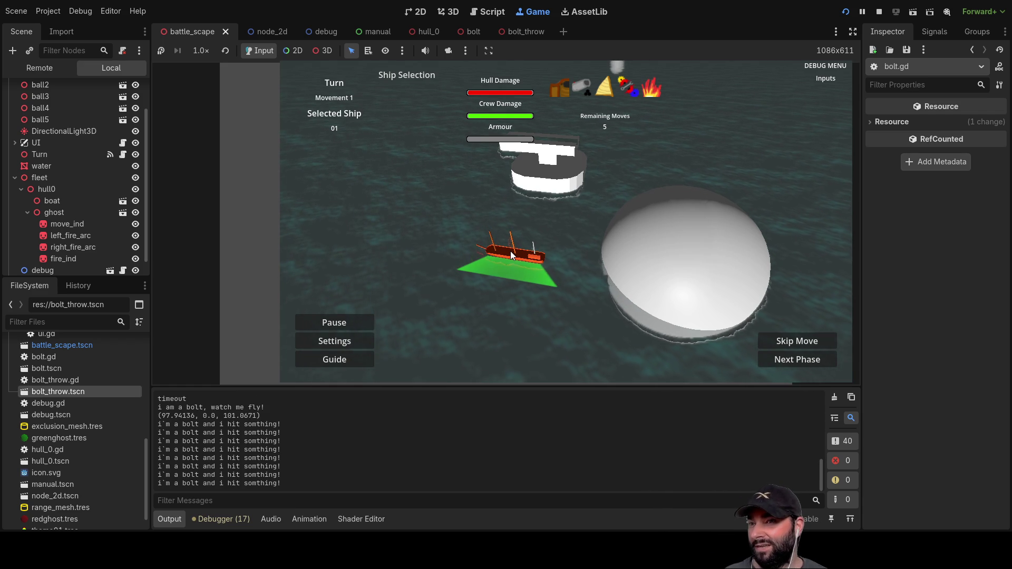
scroll(590, 305, up, 3)
key(q)
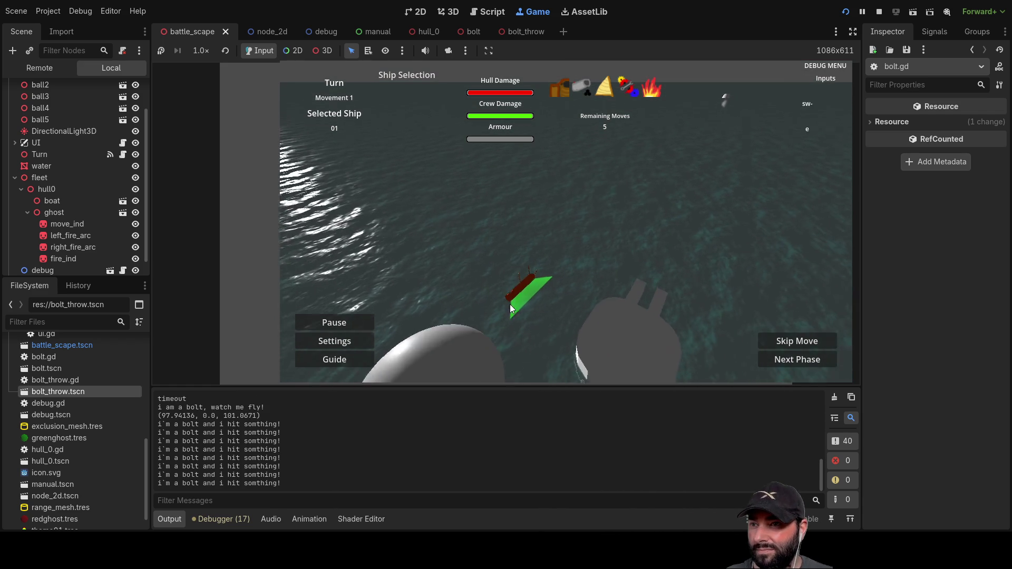
key(w)
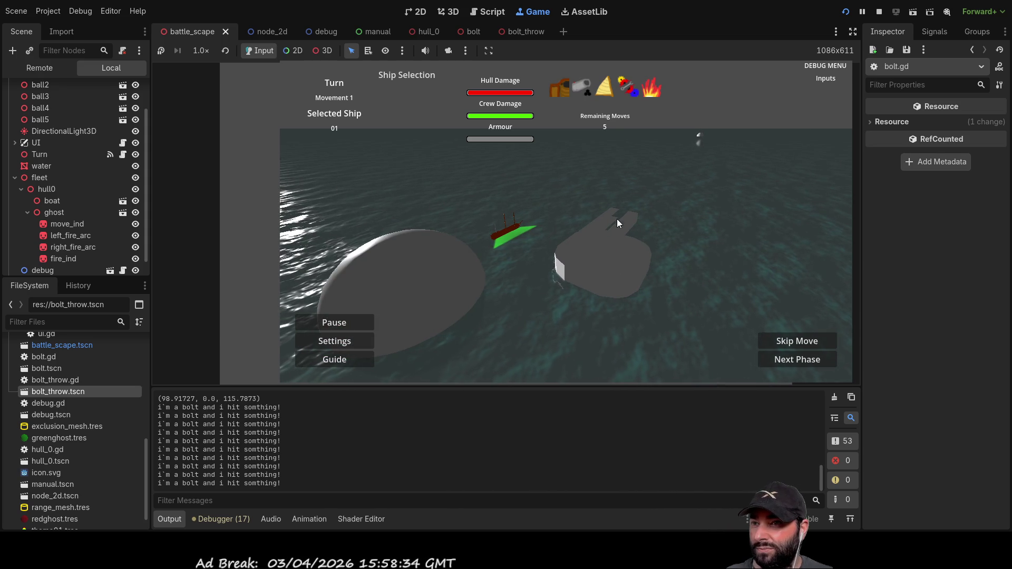
scroll(613, 253, up, 2)
key(q)
key(w)
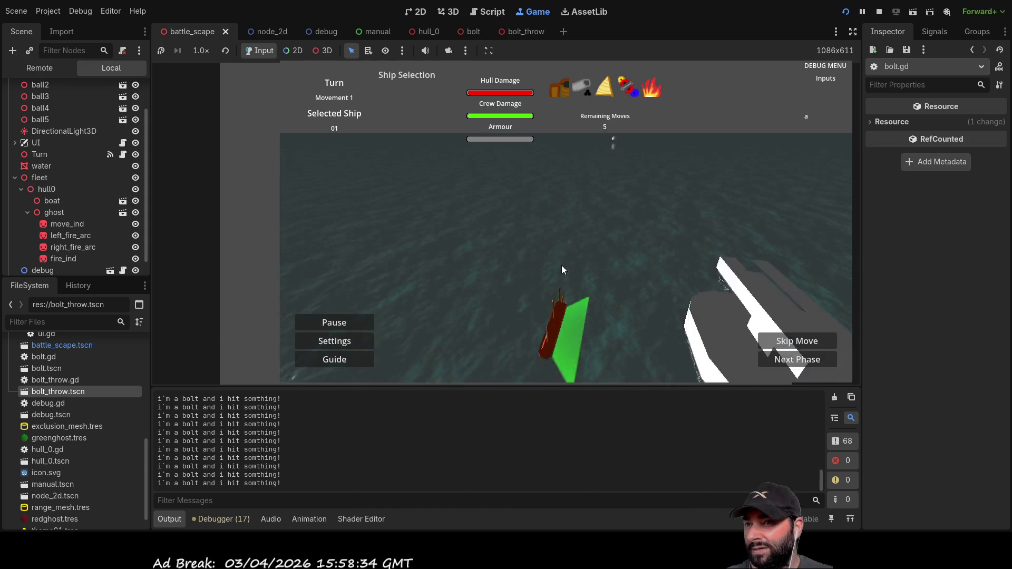
key(Down)
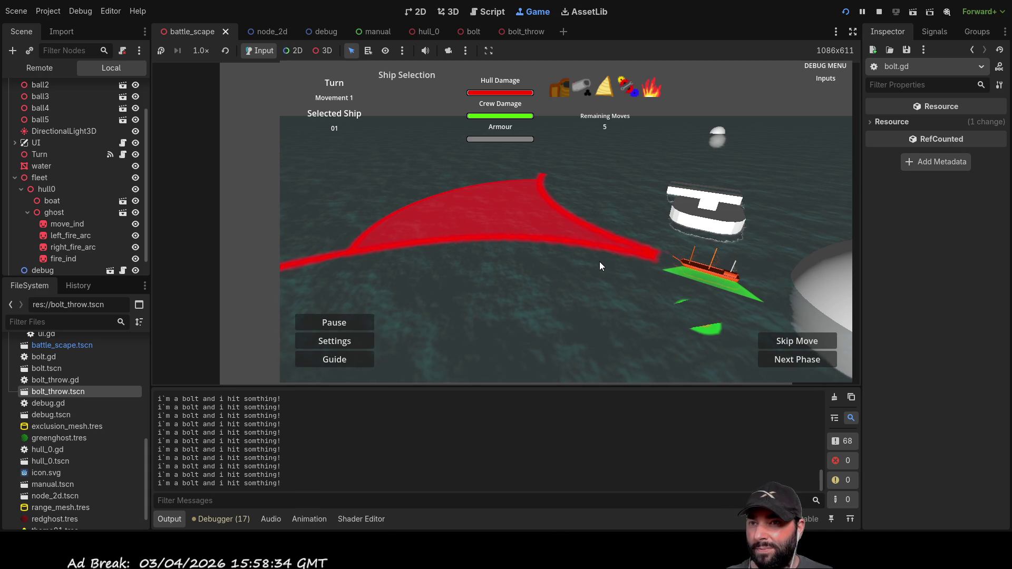
key(s)
Step: Fire a bolt from the ship, lower the aim, and hide the water node
click(600, 261)
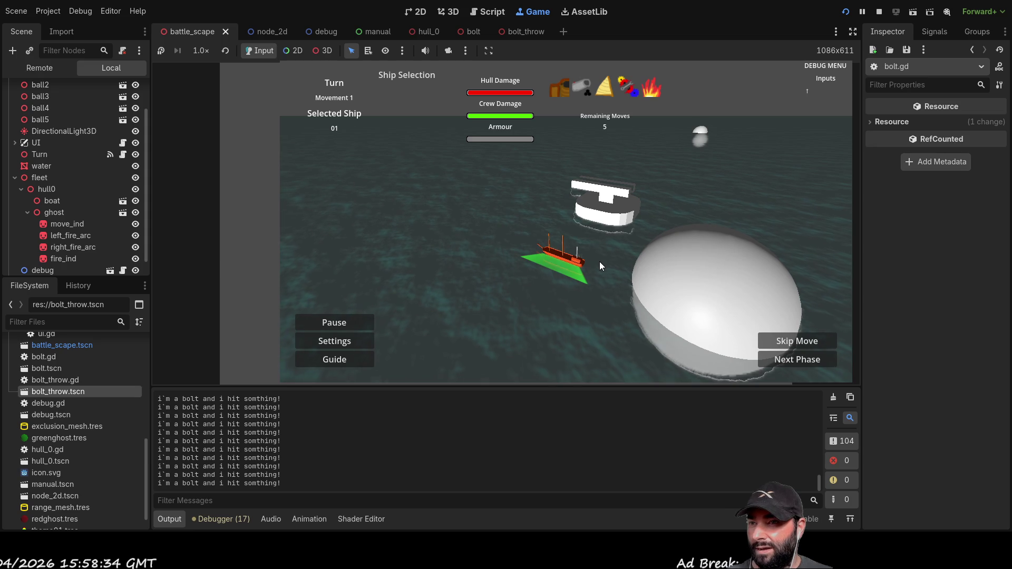
key(Down)
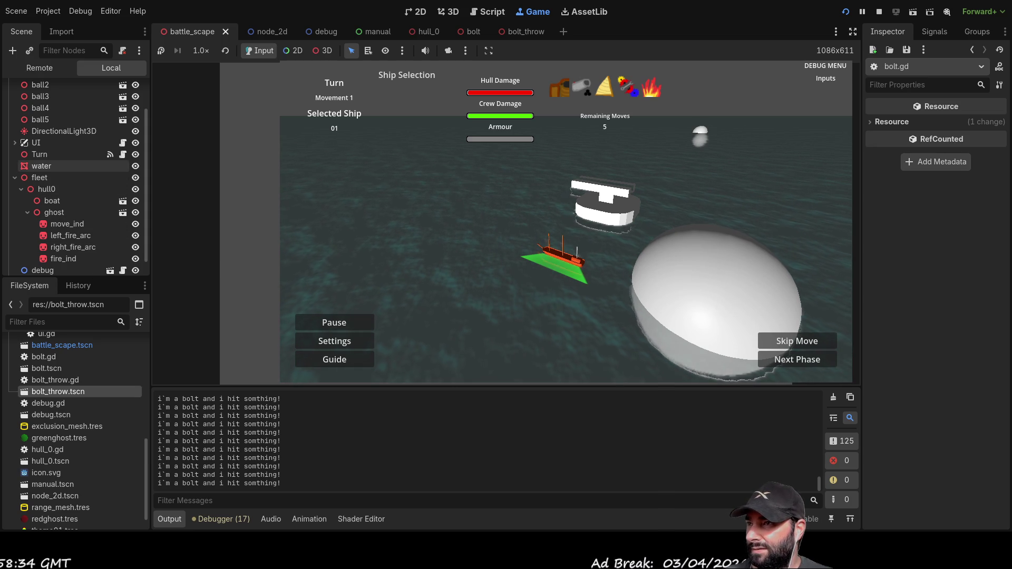
click(135, 166)
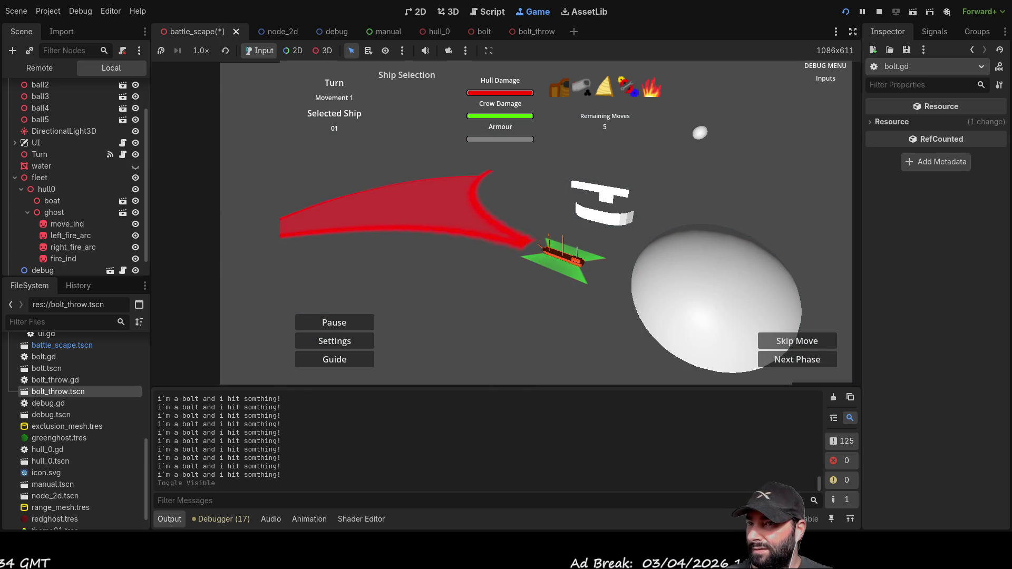
Step: Fire two more bolts across the scene, then stop the running game
click(492, 288)
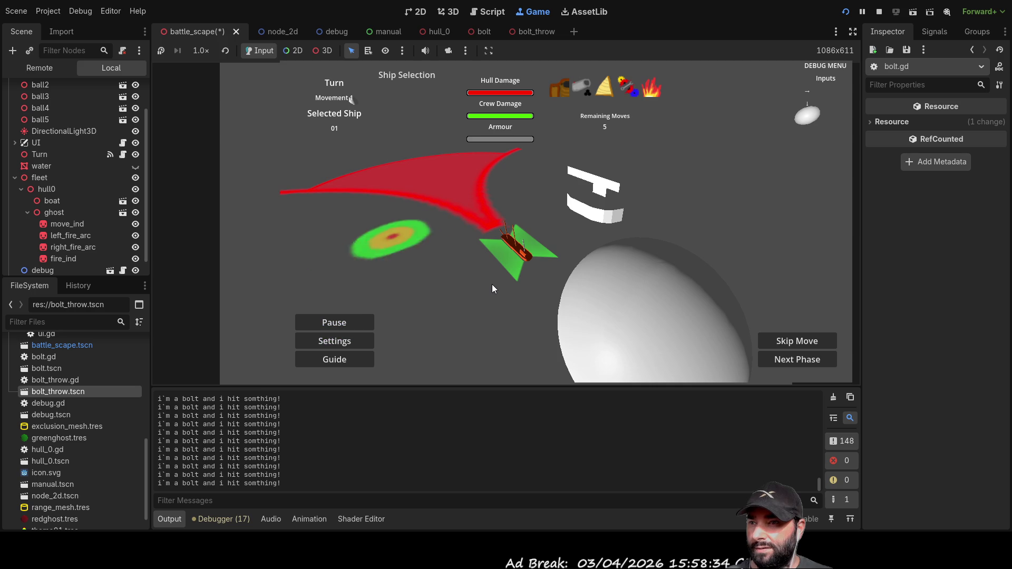
click(492, 288)
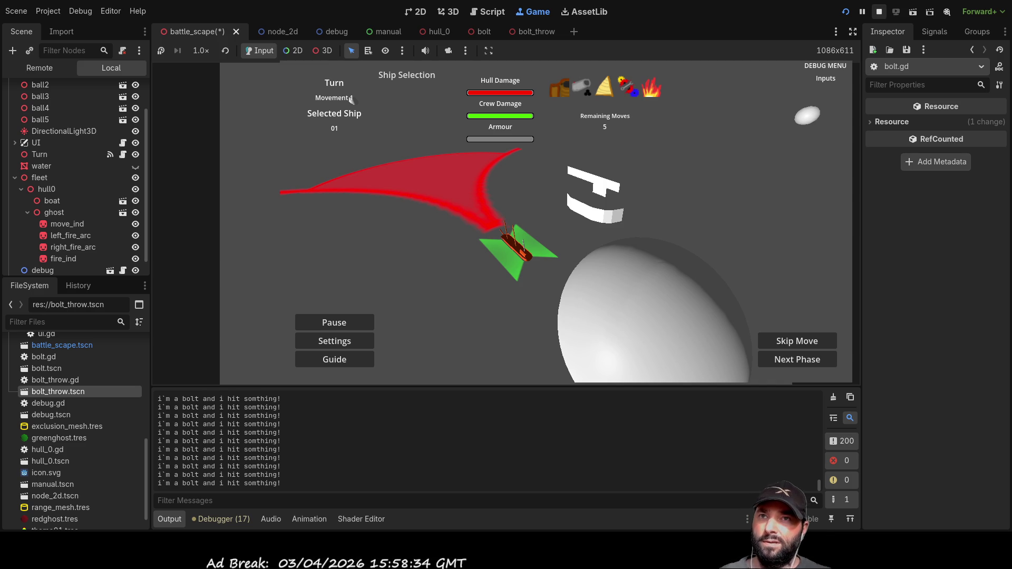
click(879, 11)
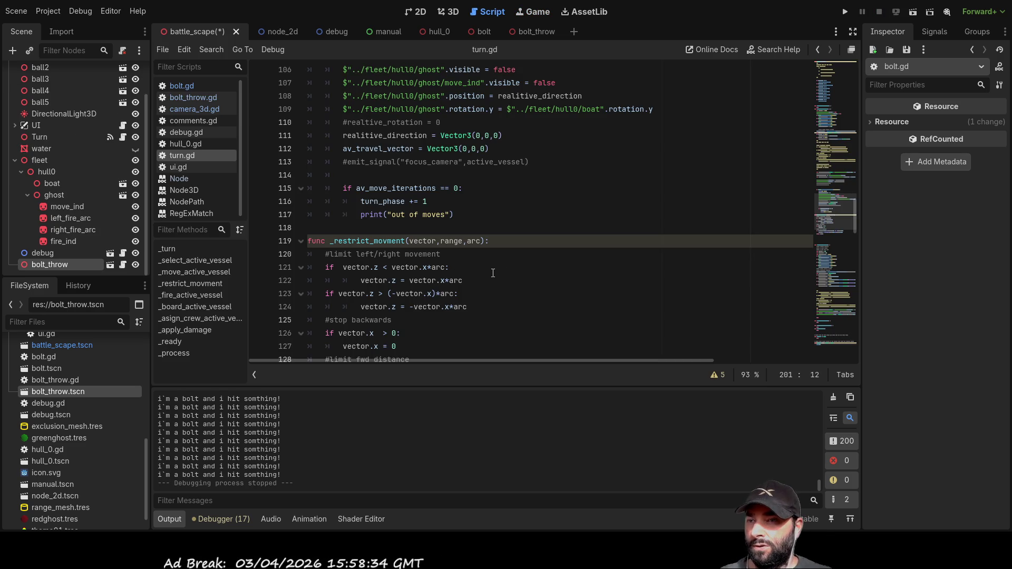
Step: Compare bolt.gd's 300 m/s speed note on line 7 with bolt_throw.gd's max_range of 500
scroll(485, 257, up, 3)
scroll(485, 264, down, 4)
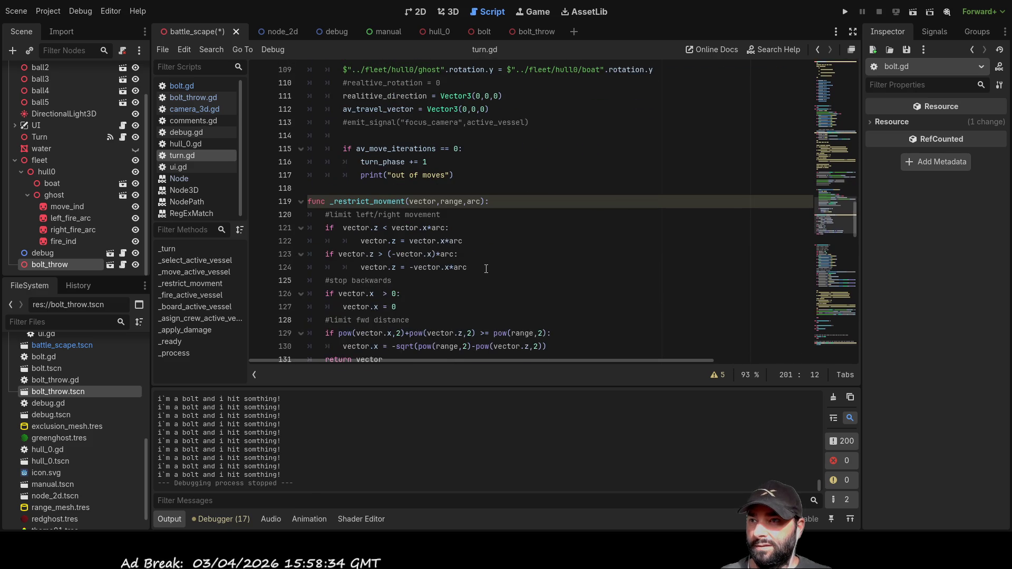
scroll(484, 268, up, 2)
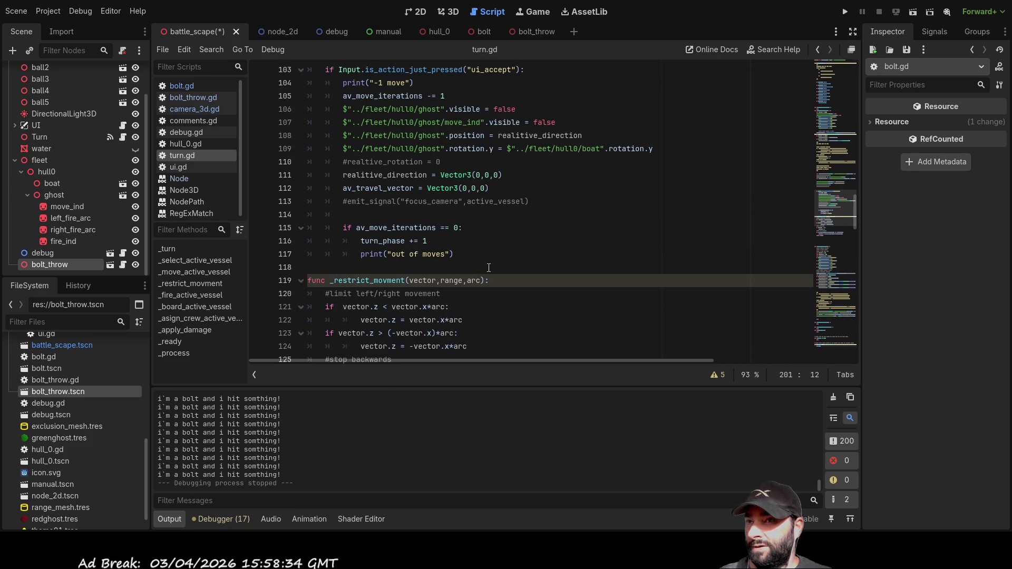
scroll(488, 268, up, 1)
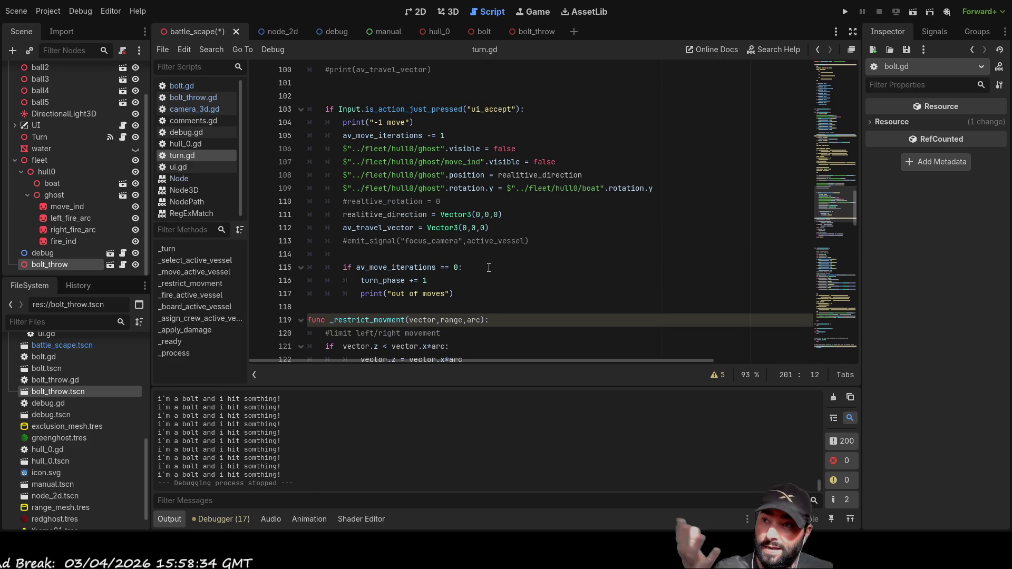
scroll(486, 241, up, 1)
click(481, 32)
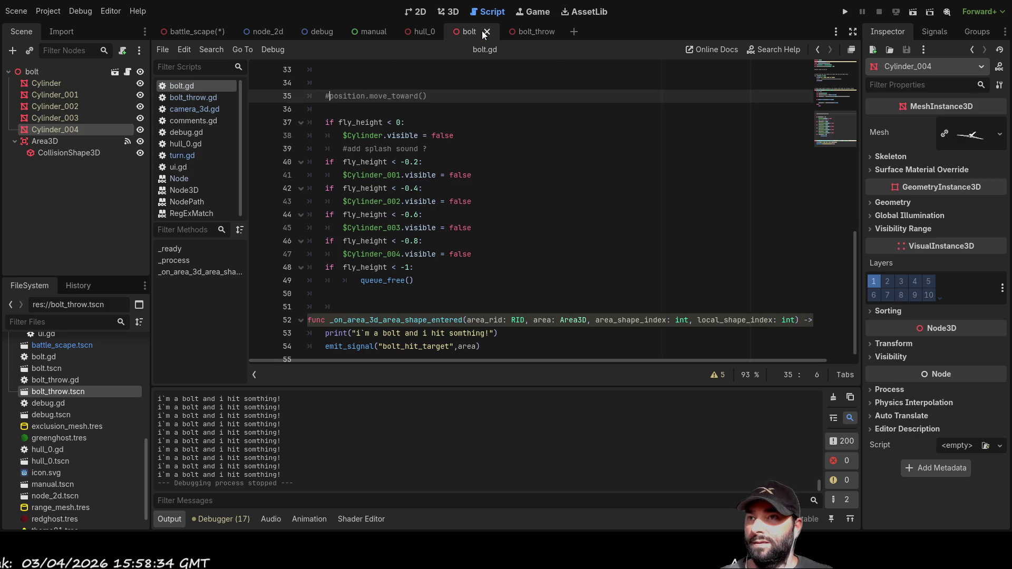
scroll(500, 246, up, 10)
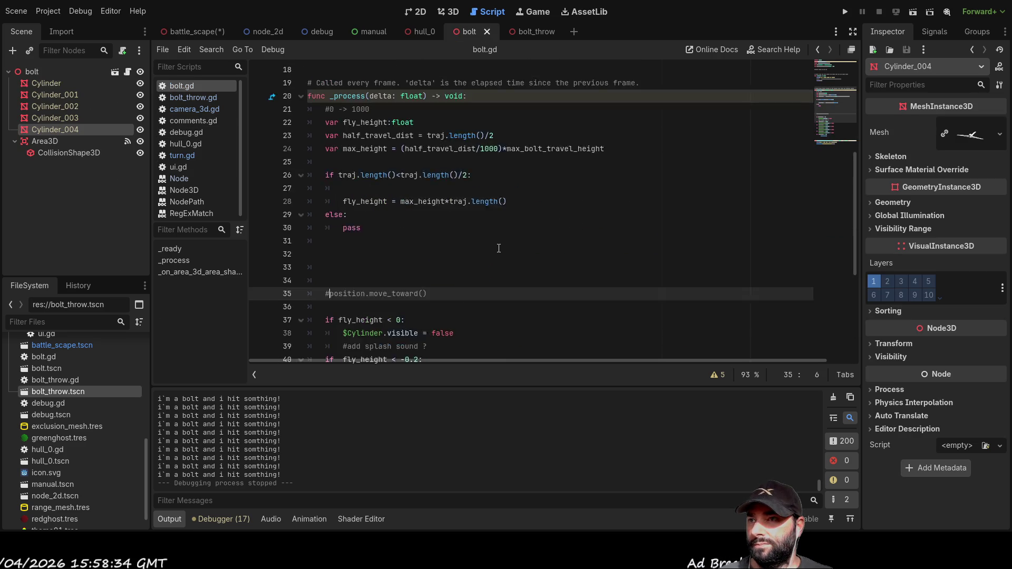
double_click(388, 149)
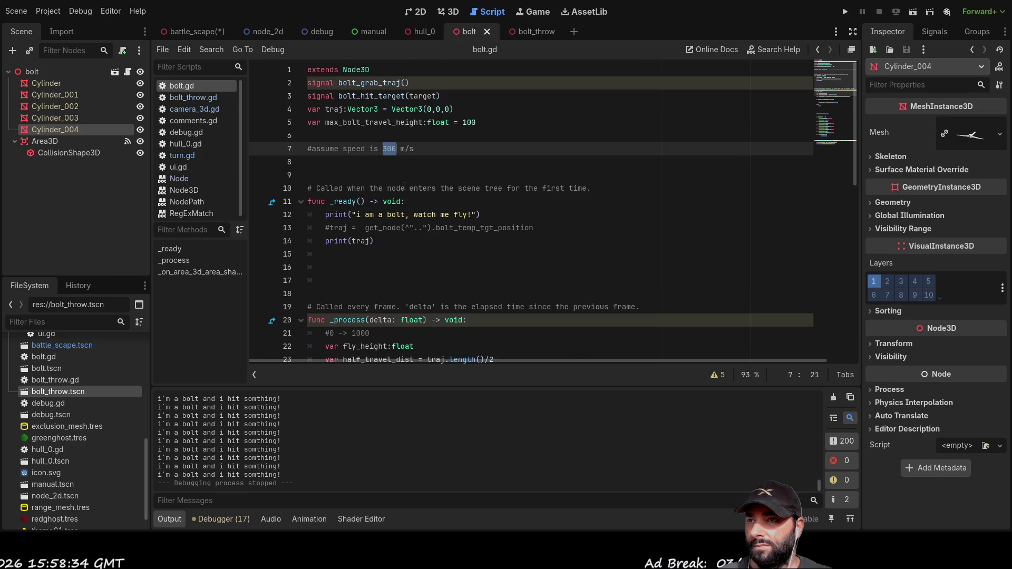
click(543, 33)
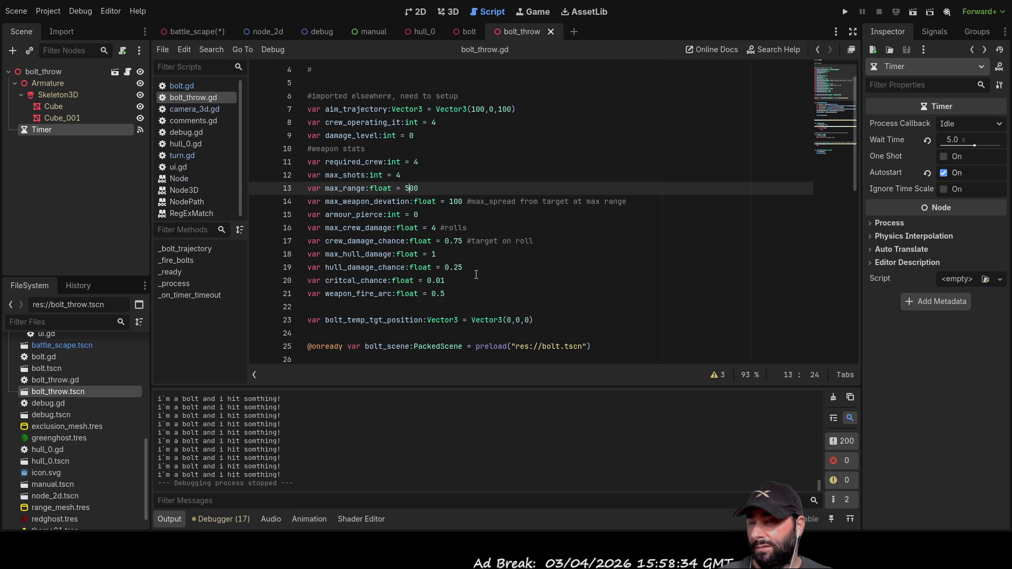
click(474, 32)
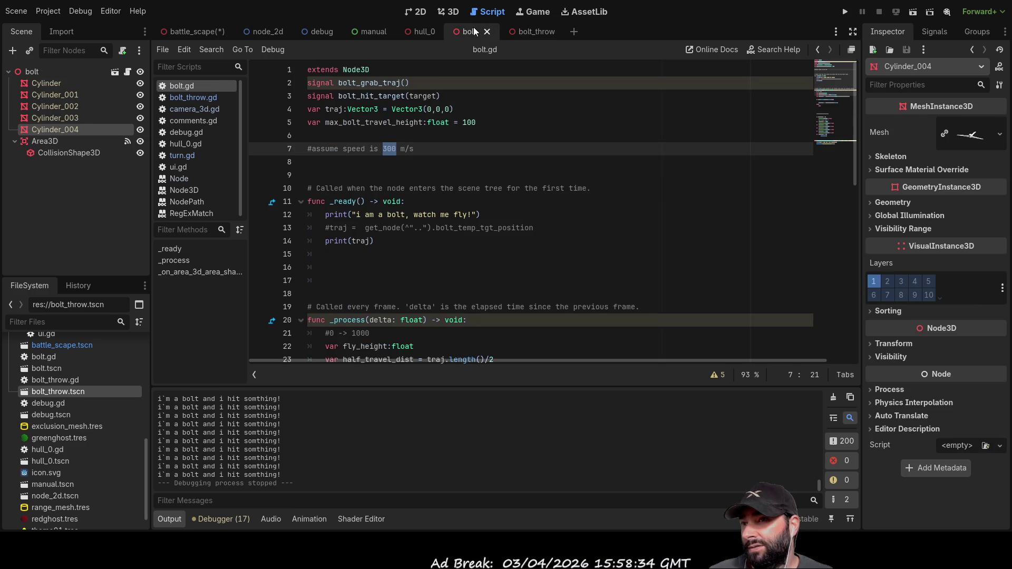
Step: Change the assumed bolt speed in the line-7 comment from 300 to 100 m/s
click(387, 148)
key(BackSpace)
text(1)
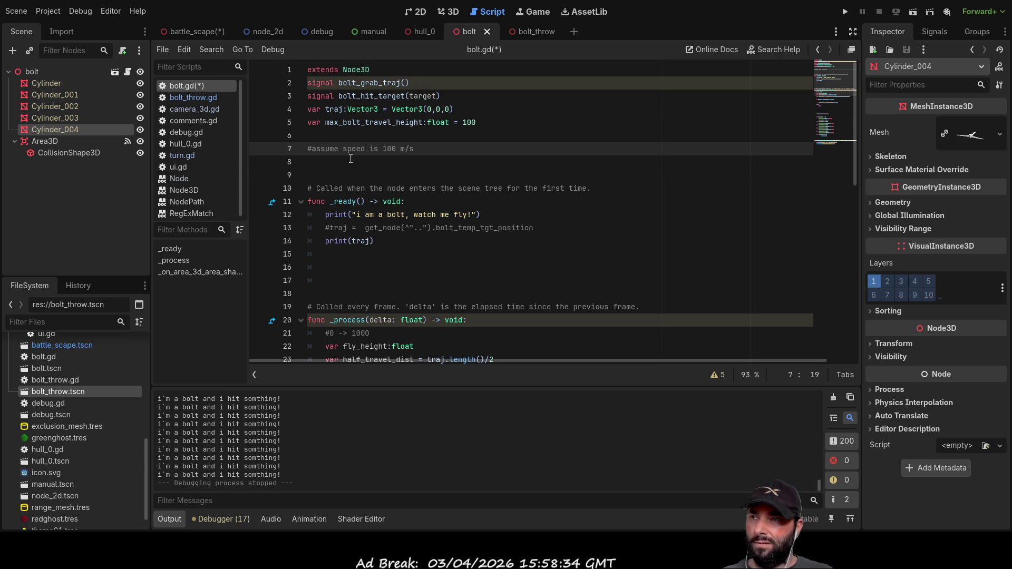
key(Down)
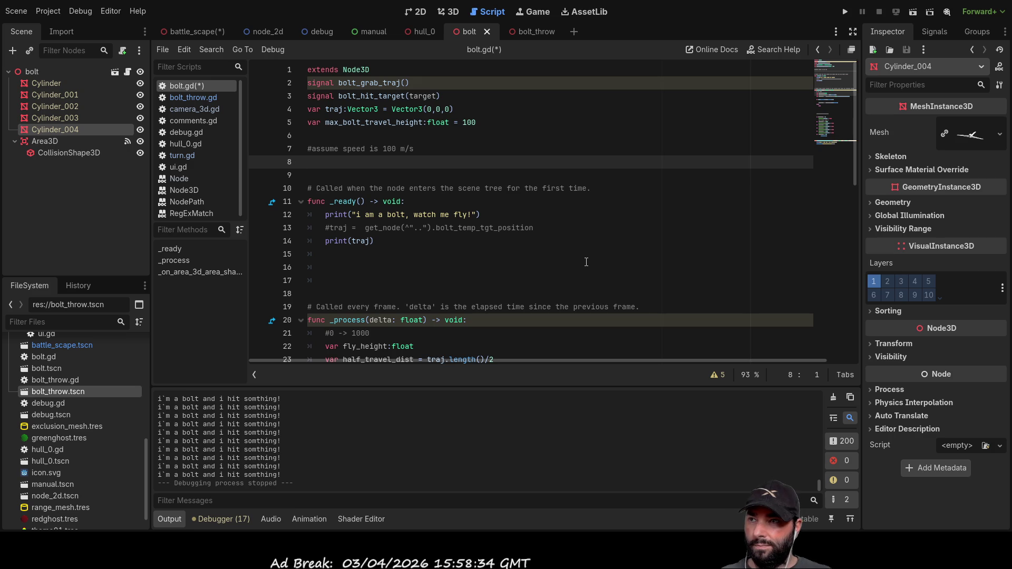
Step: Type the comment '#time to target =' on line 8 of bolt.gd
text(#time to target)
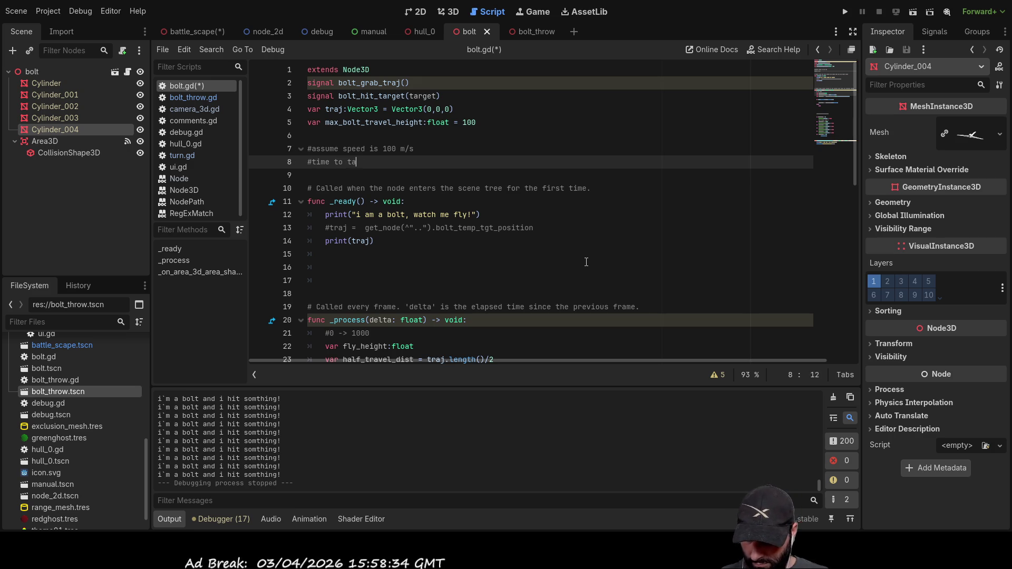
key(Left)
key(Left)
key(Left)
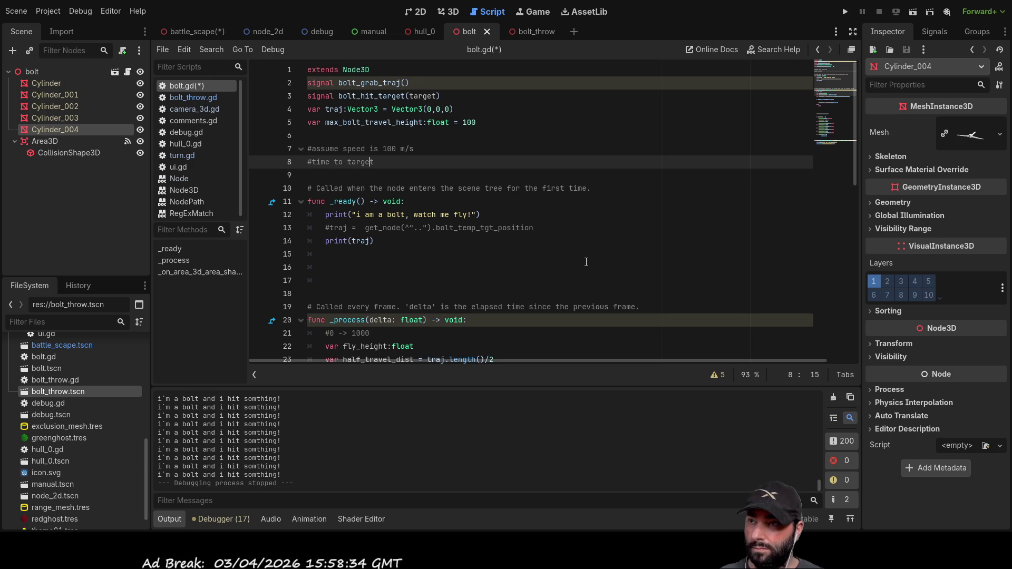
key(Right)
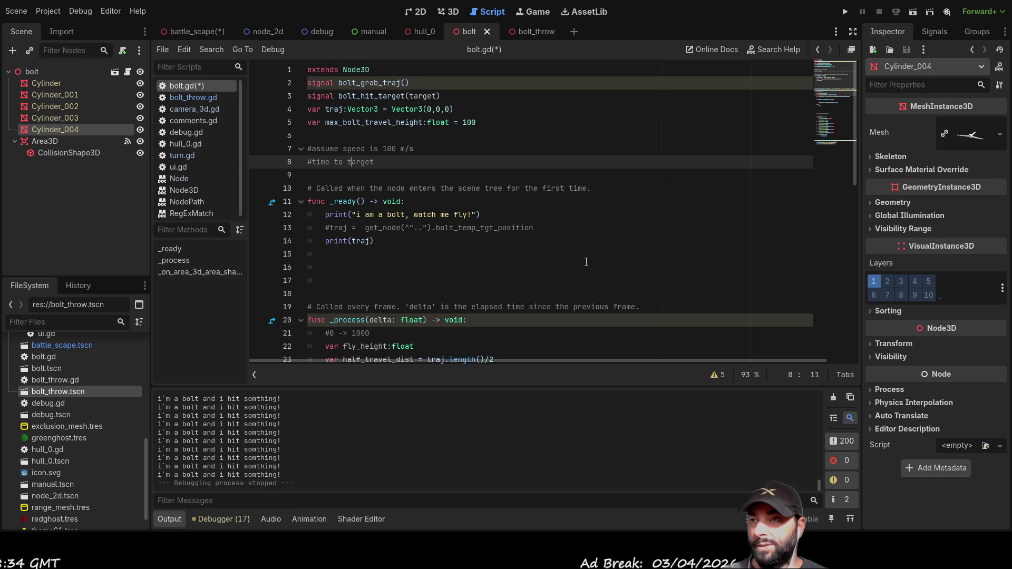
key(Up)
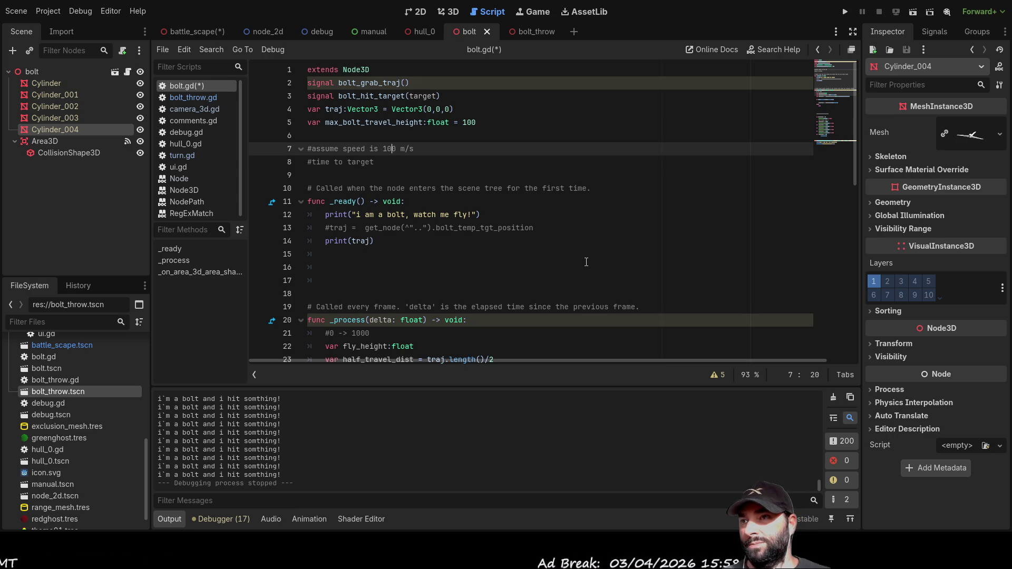
key(Down)
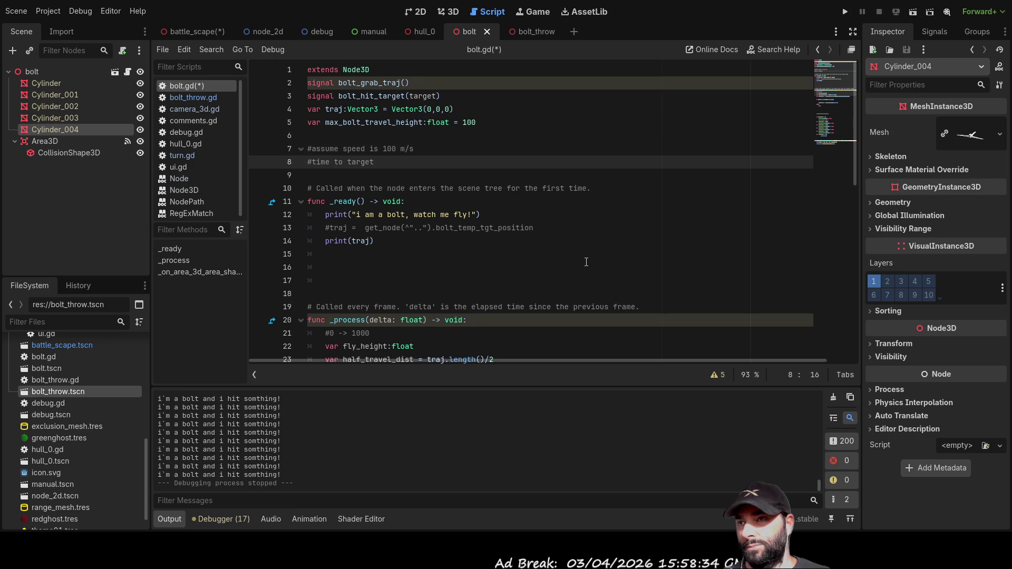
text(=)
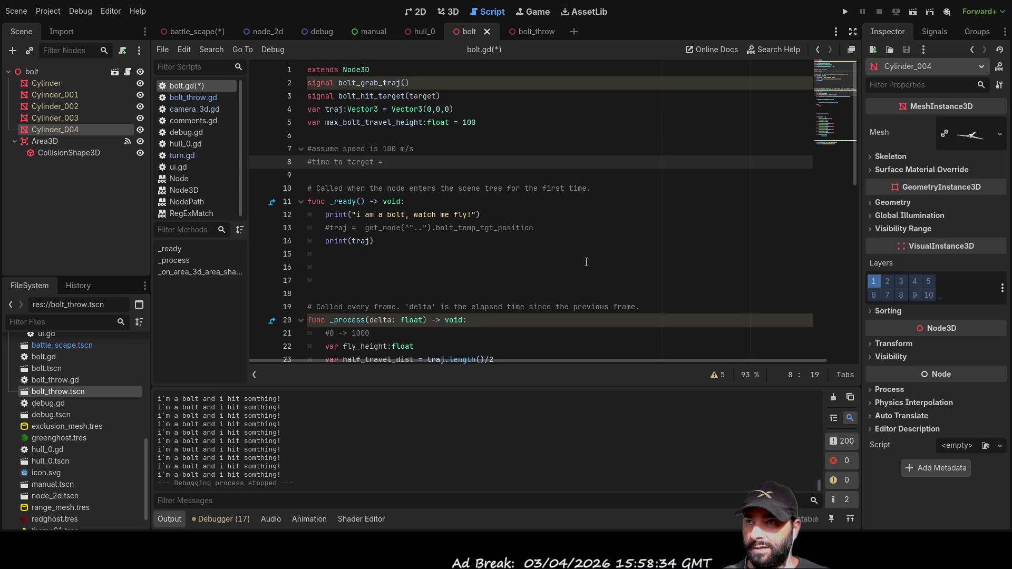
Step: Append 'traj.lenght()/100 0<>5' to the time-to-target comment and add blank lines below
double_click(336, 108)
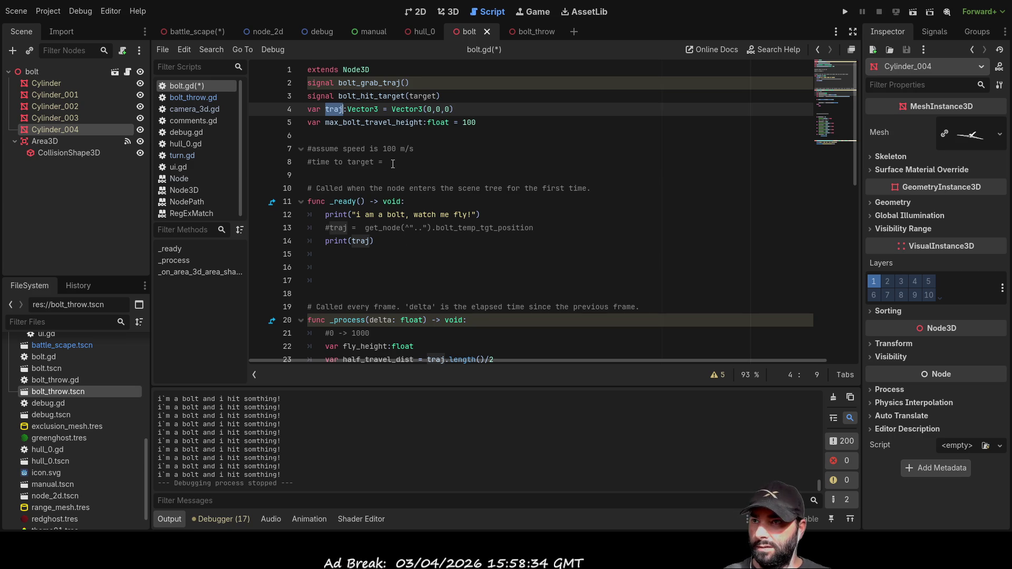
middle_click(416, 162)
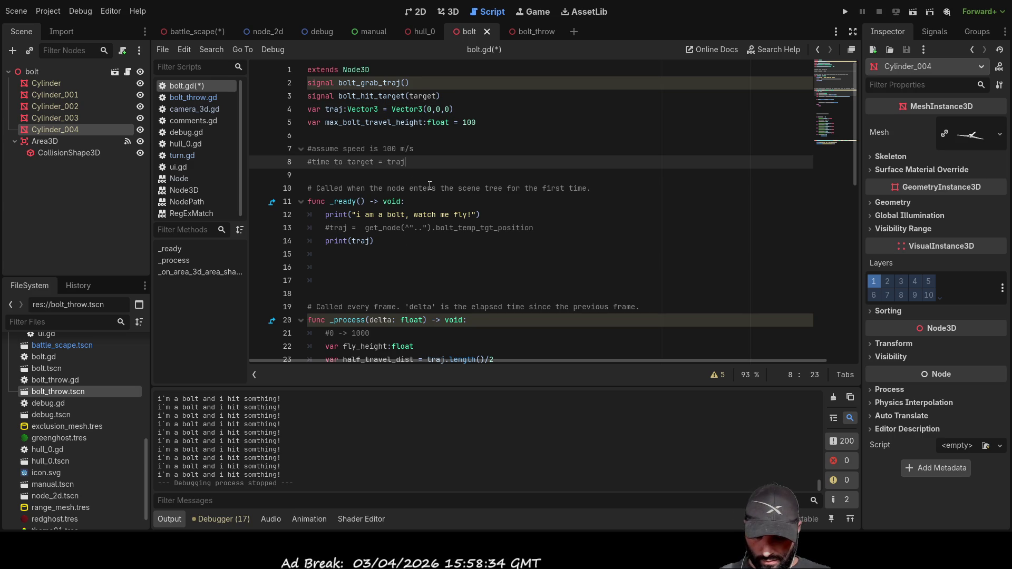
text(.lenght)
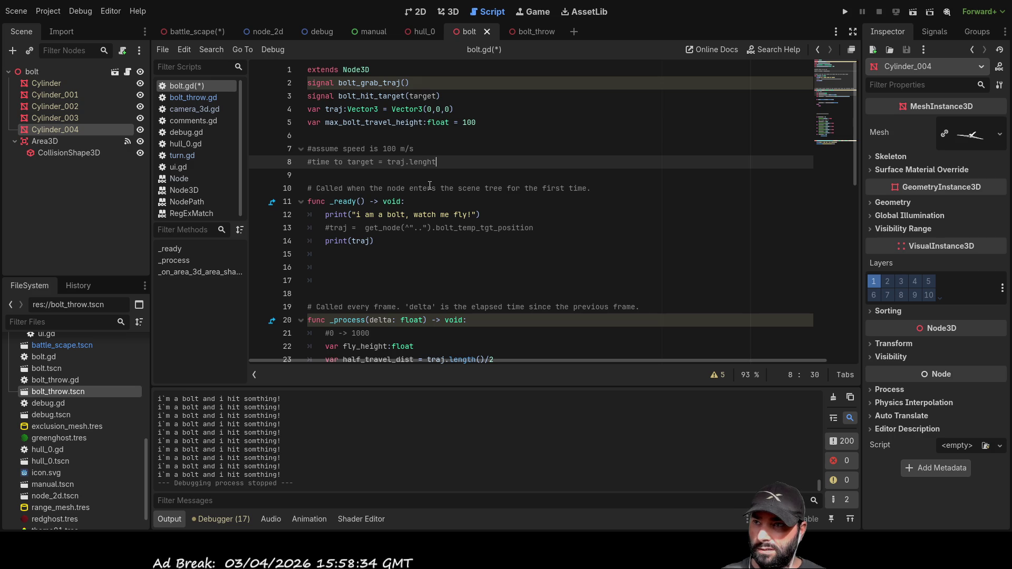
text(()/100)
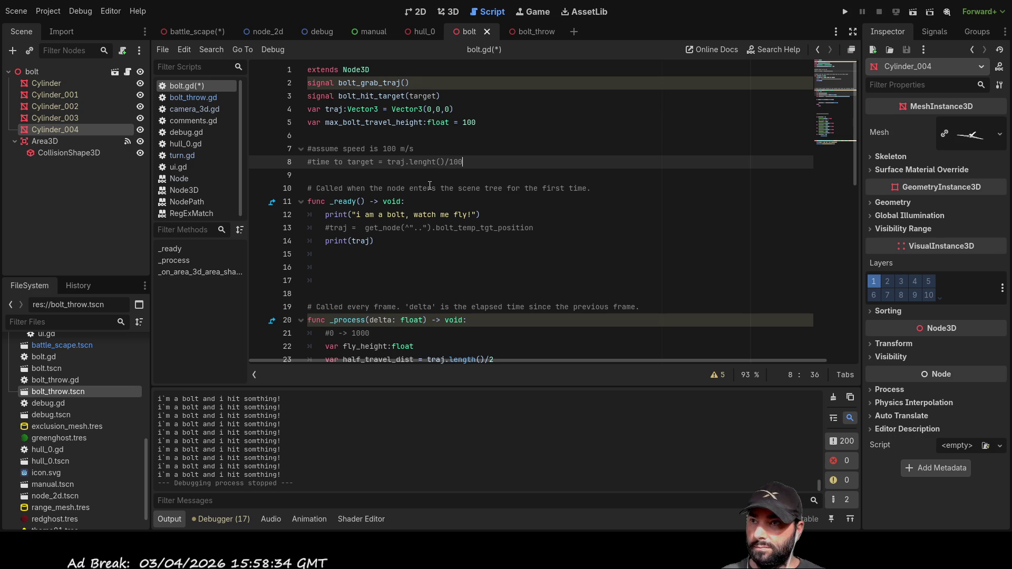
key(Down)
key(Up)
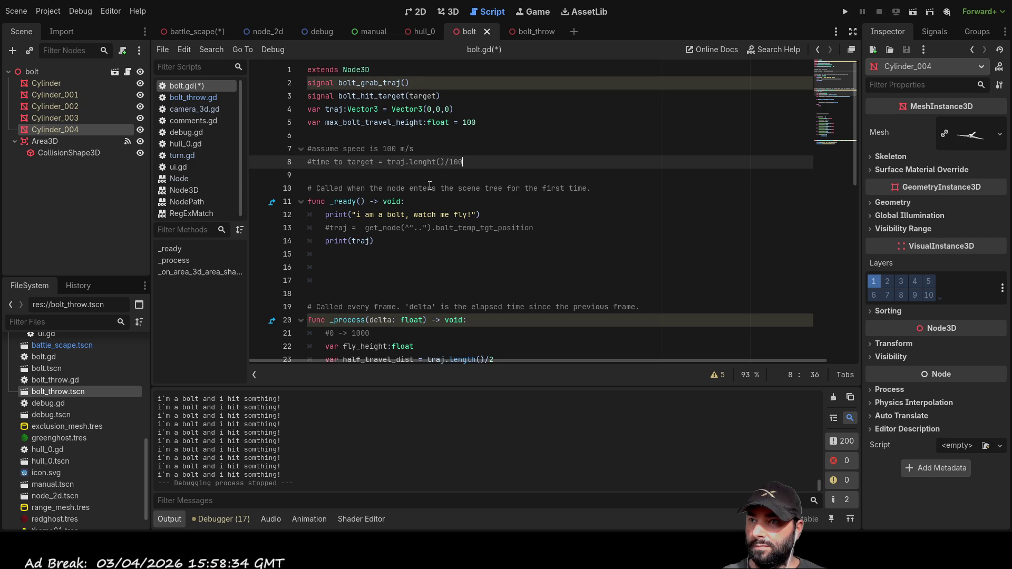
text( 0<>)
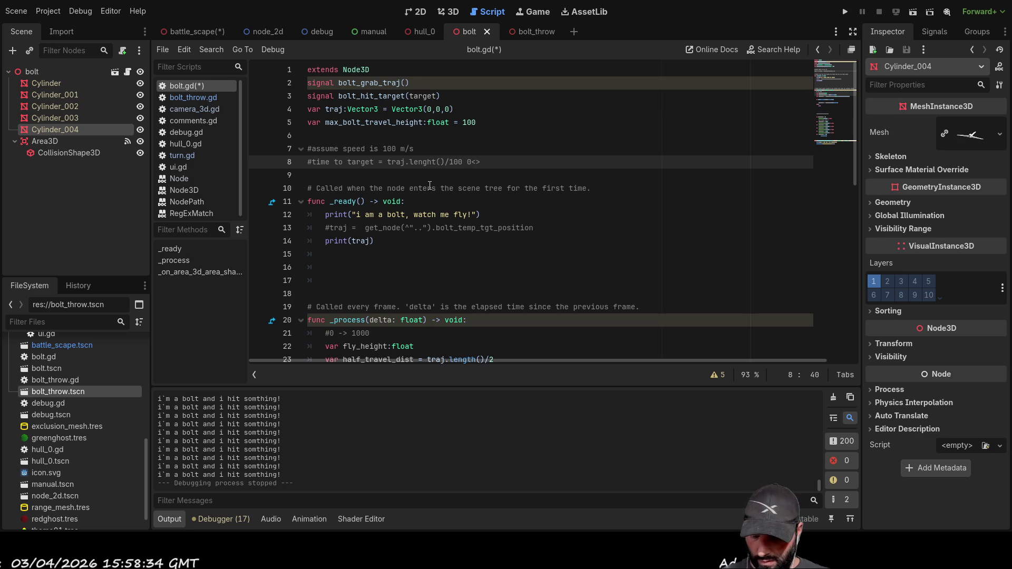
text(5 seconds)
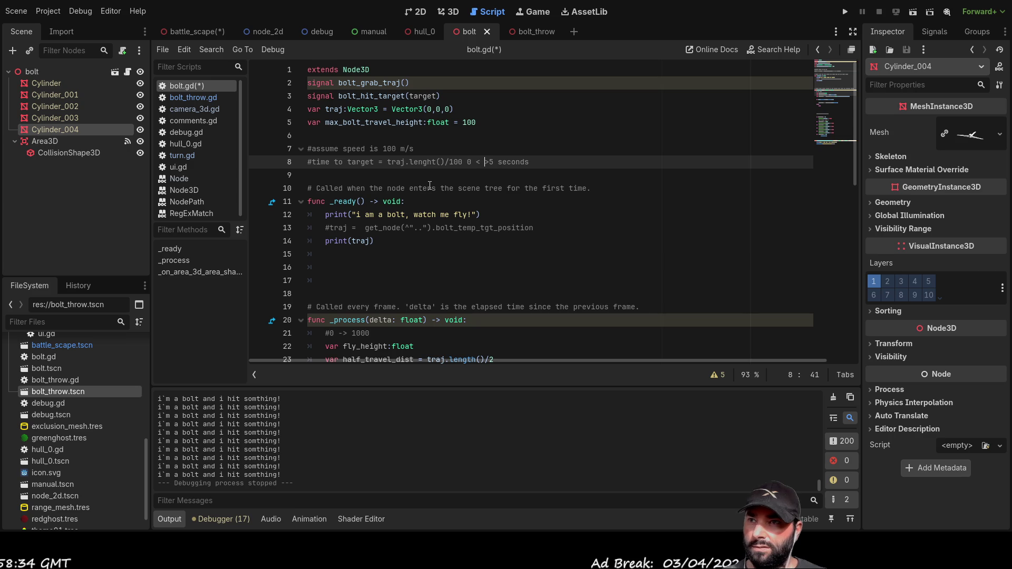
key(Down)
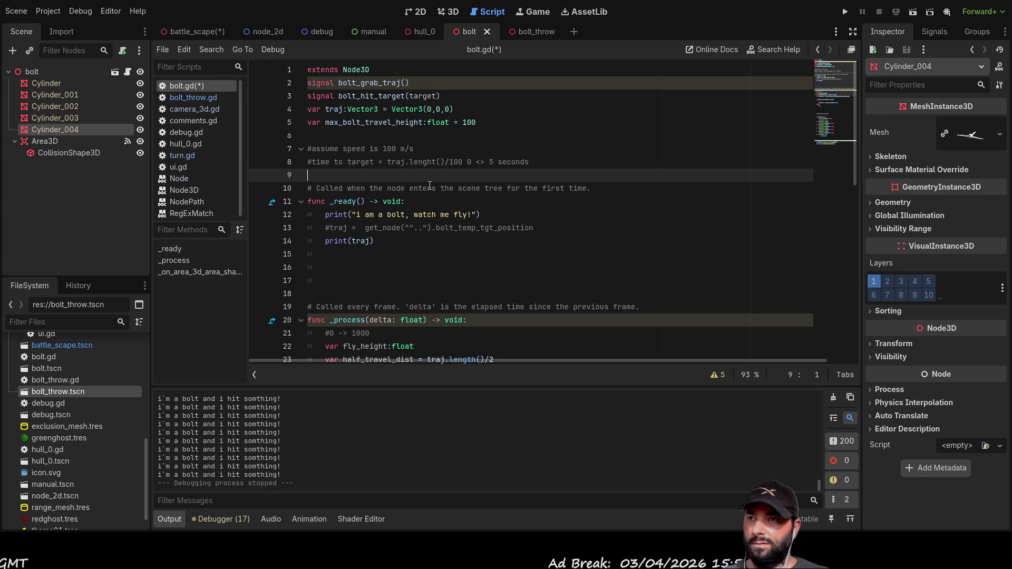
key(Return)
key(Return)
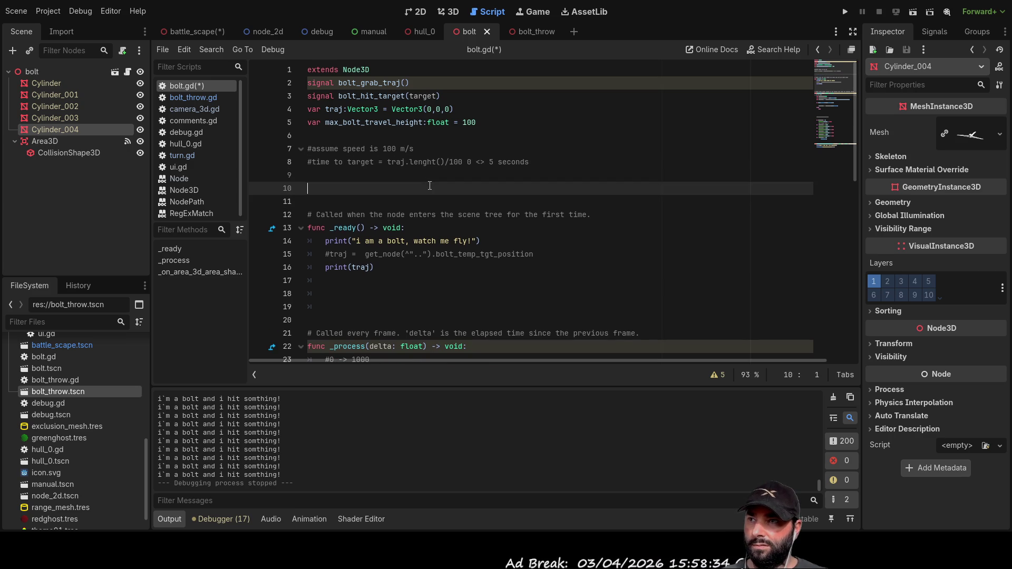
Step: Move the caret along line 9 to just before the word 'speed'
key(Up)
key(Up)
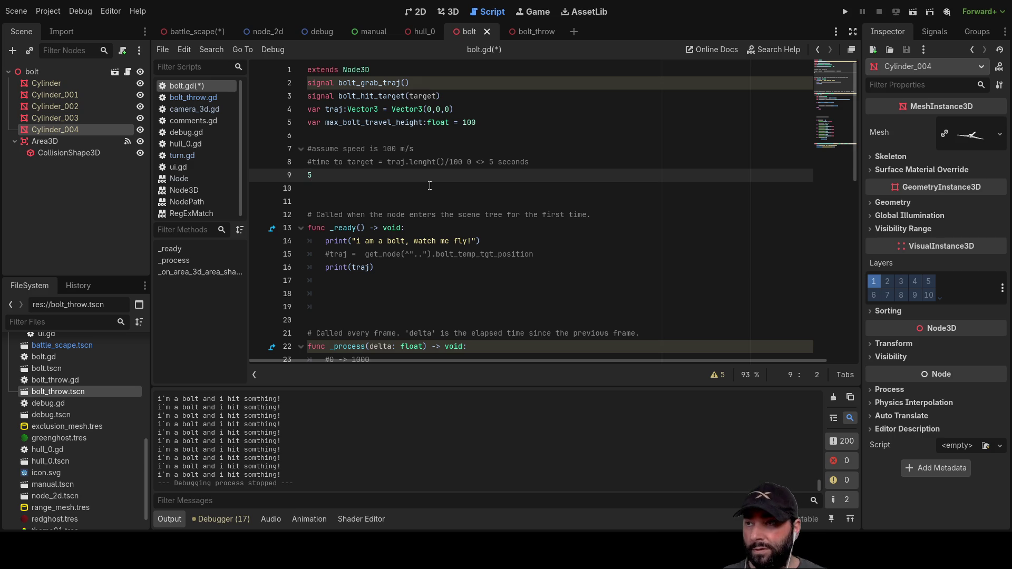
key(Left)
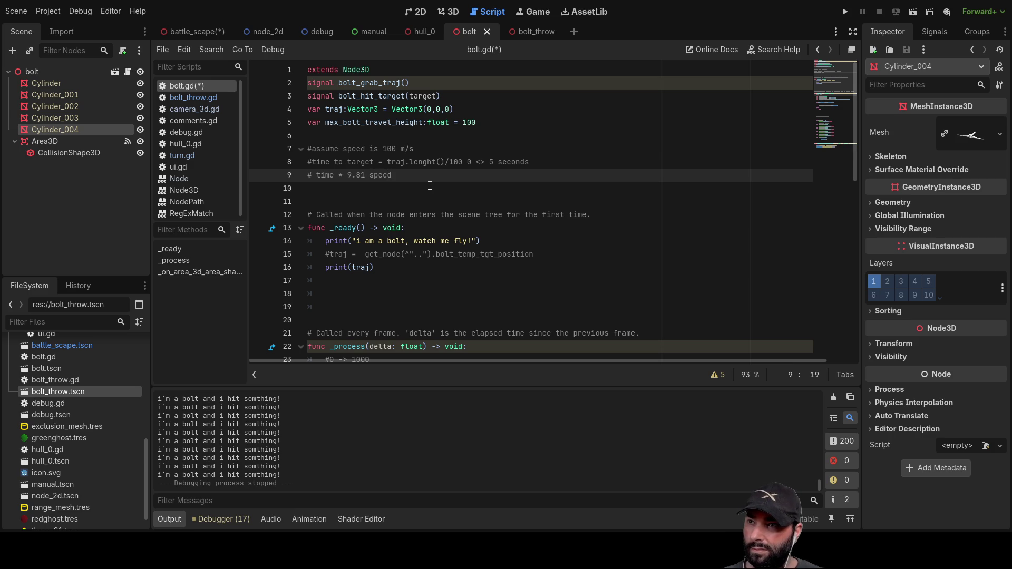
key(Home)
key(Down)
key(ctrl+Left)
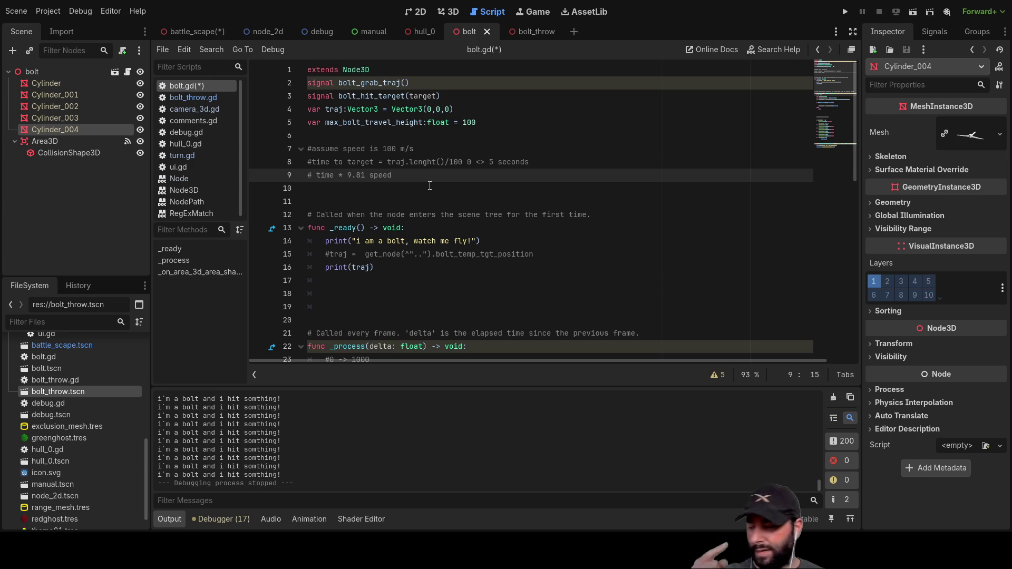
Step: Remove the space after '*' and delete 'speed' from the line-9 comment, undoing an accidental line deletion
key(Left)
key(Left)
key(Left)
key(Right)
key(BackSpace)
key(Right)
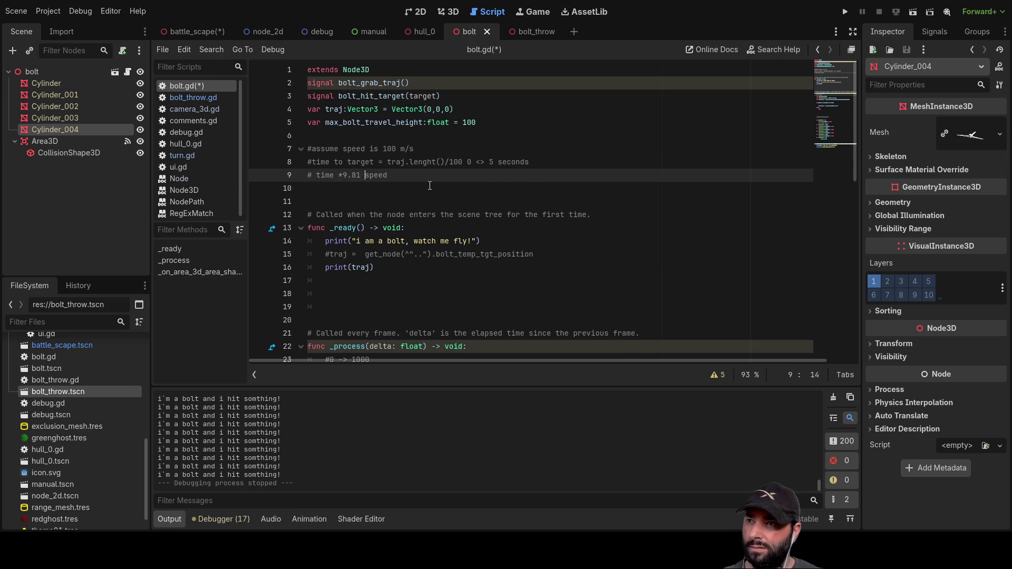
key(ctrl+shift+k)
key(ctrl+shift+k)
key(ctrl+z)
key(ctrl+z)
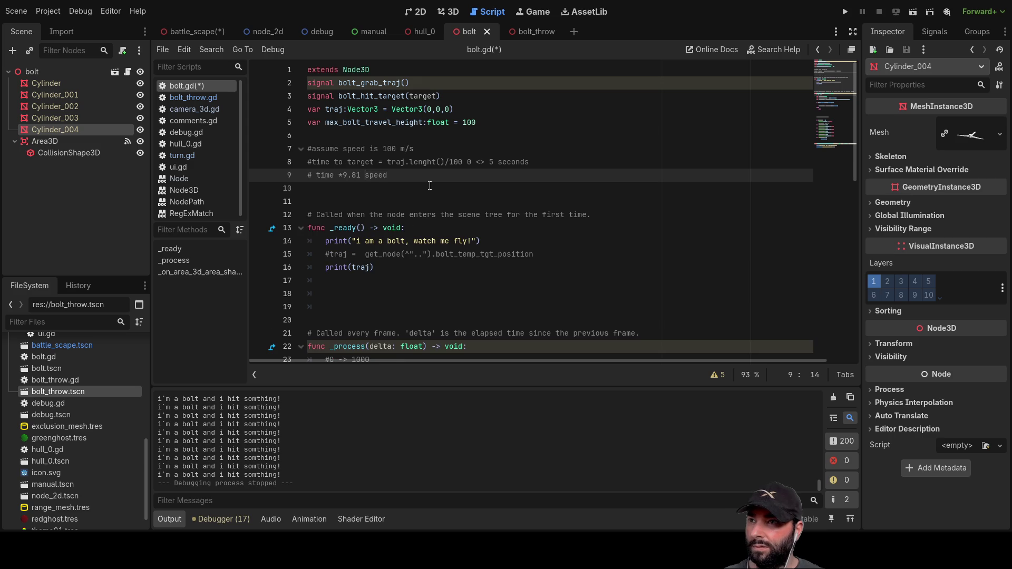
key(Delete)
key(Delete)
key(Delete)
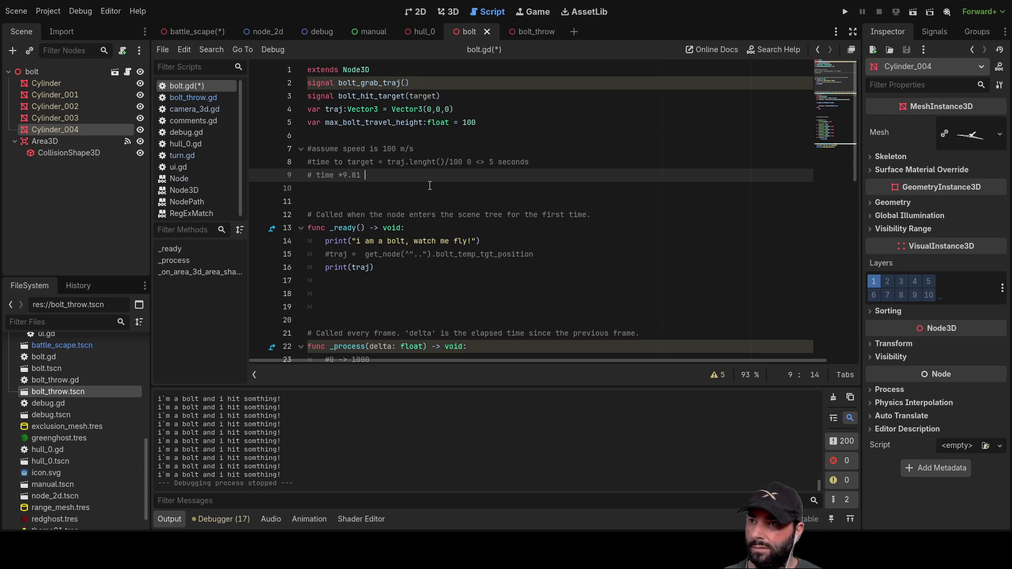
Step: Wrap 'time *9.81' in parentheses, append '/2', and insert 'max_height' after '#'
text())
key(Left)
key(Left)
key(Left)
text(()
key(End)
text(/2)
key(Left)
key(Left)
key(Left)
key(Left)
text(max_he)
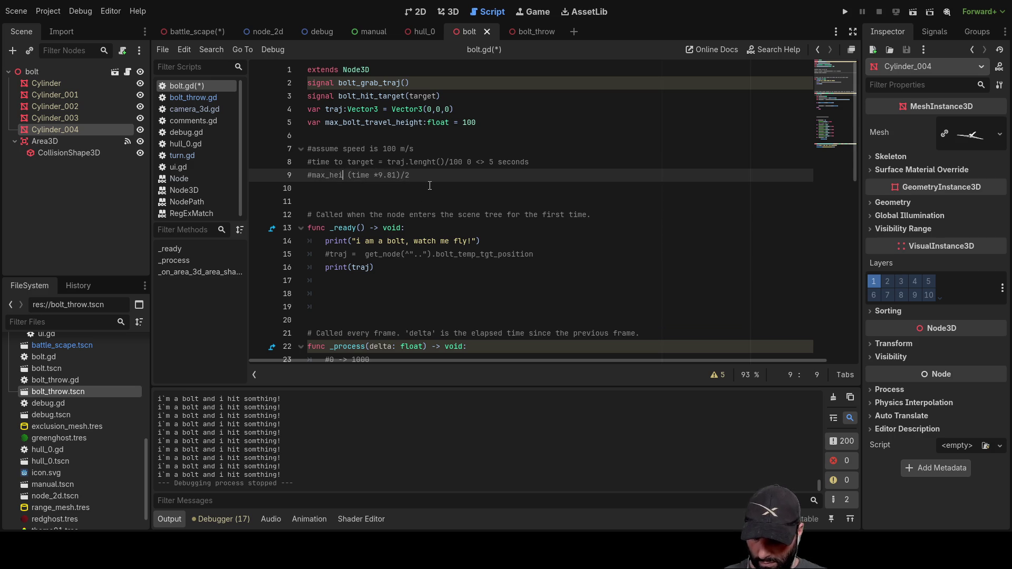
text(ight)
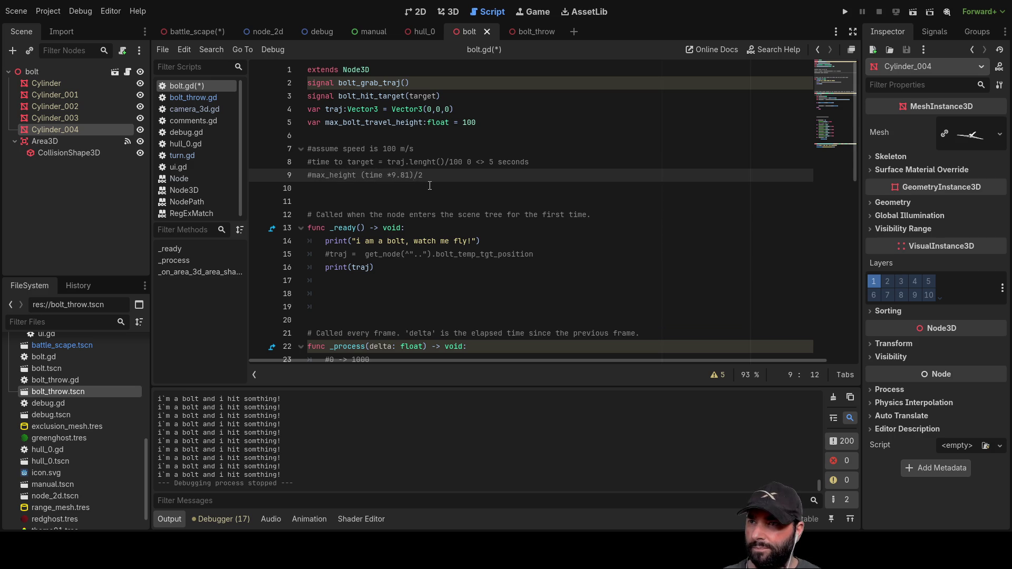
key(Down)
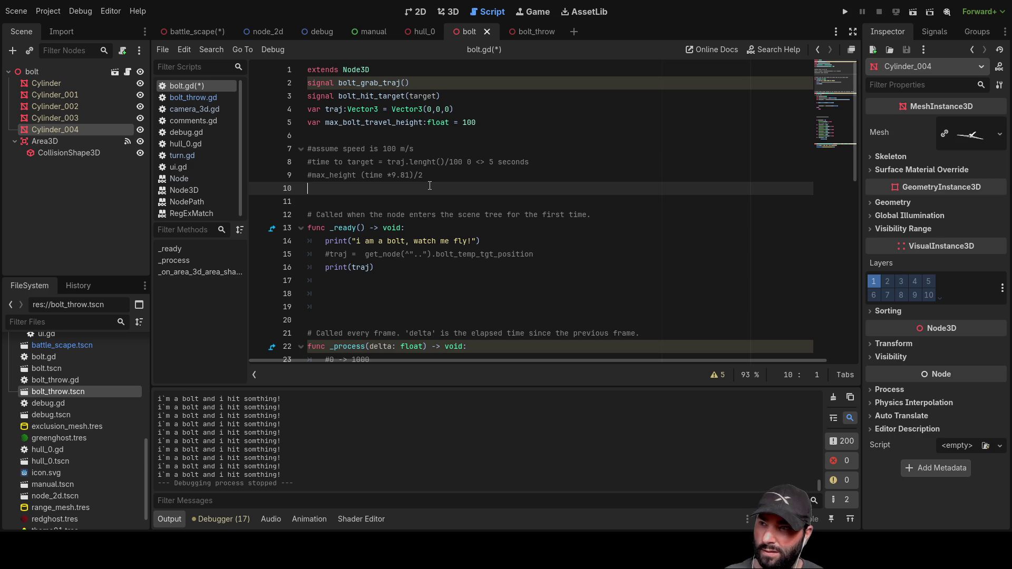
key(Up)
key(Up)
key(Down)
key(Right)
key(Right)
key(Right)
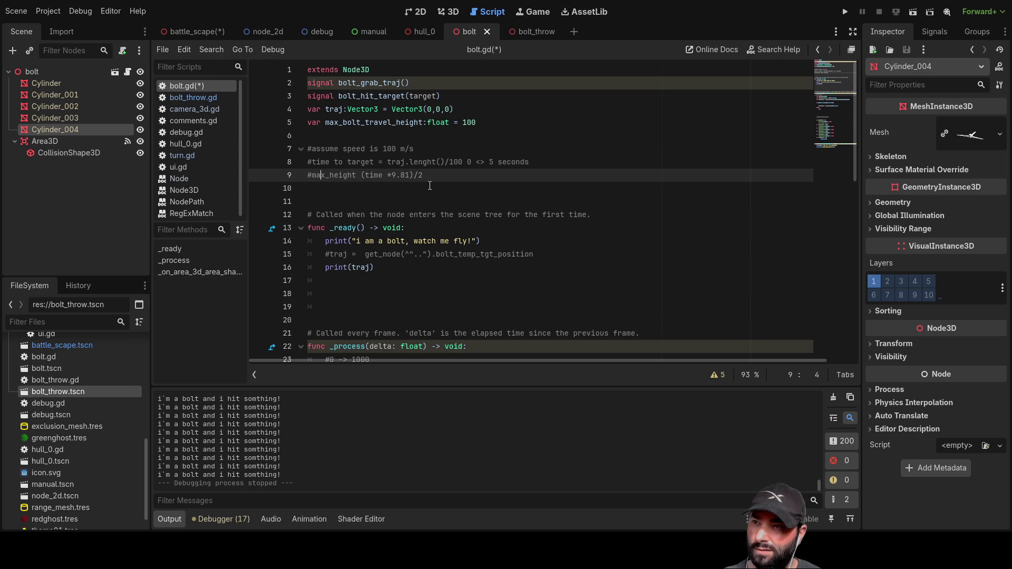
key(Right)
key(Right)
key(Right)
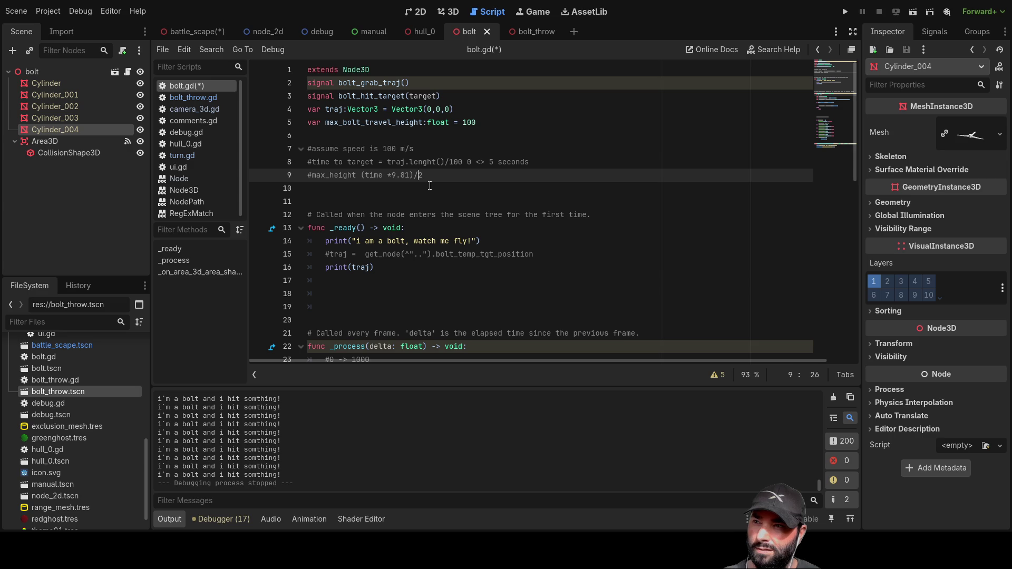
key(Left)
key(Left)
key(Left)
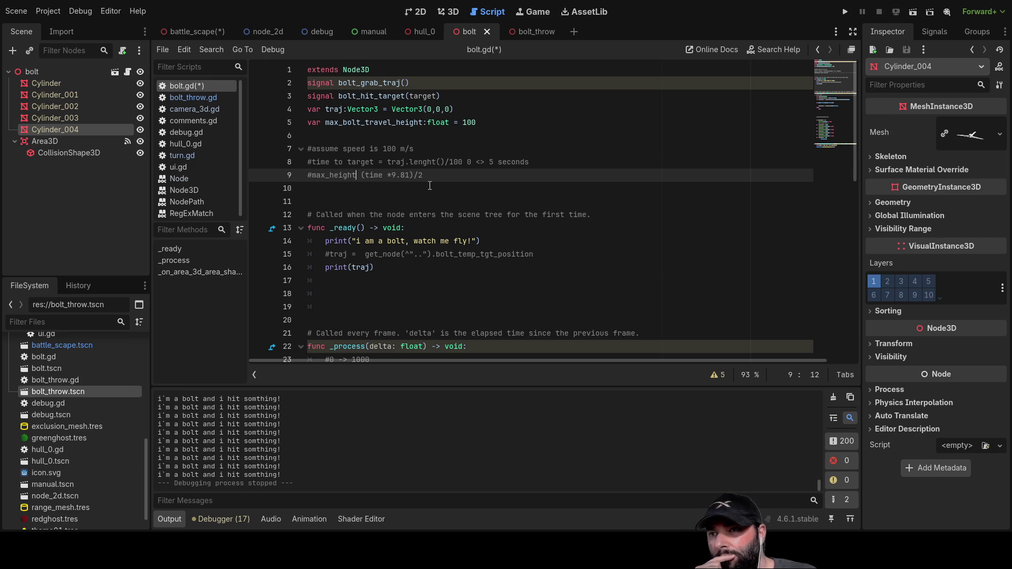
Step: Insert an empty line below the '#max_height (time *9.81)/2' comment
key(Up)
key(Up)
key(Down)
key(Down)
key(End)
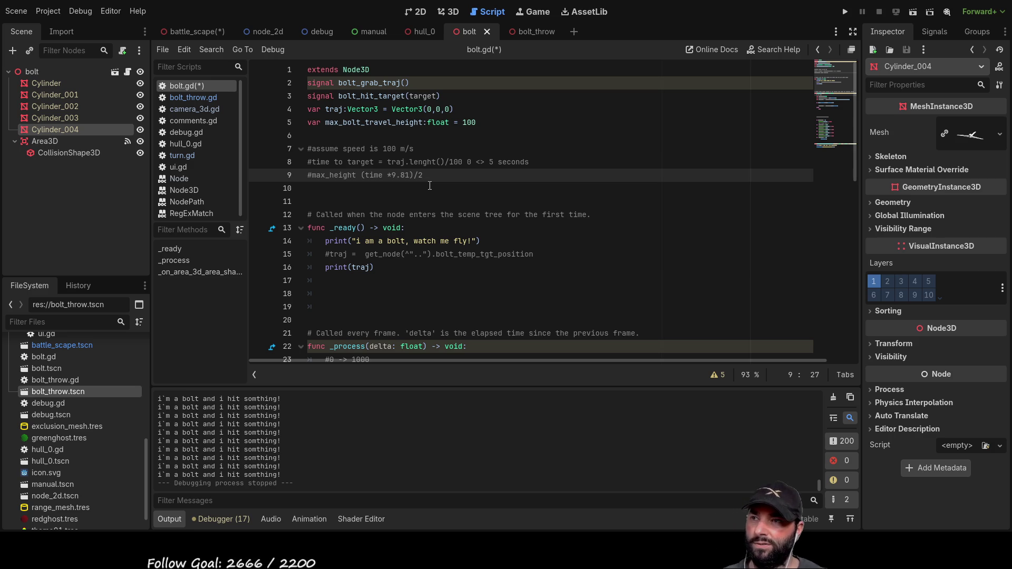
click(429, 185)
key(Return)
key(Up)
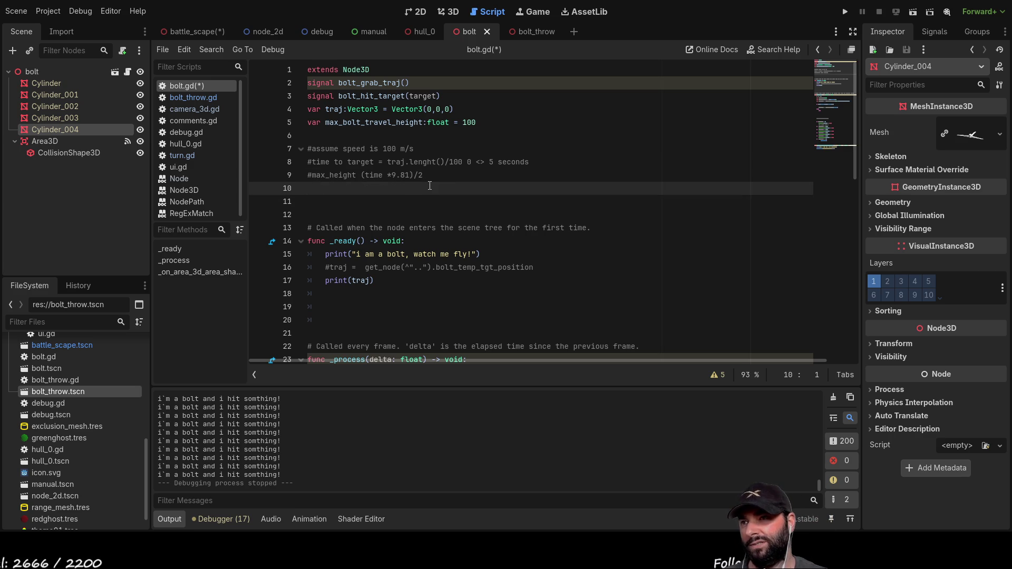
Step: Start line 10 with '#time/' and rename line 8's 'time to target' to time_to_target
text(#)
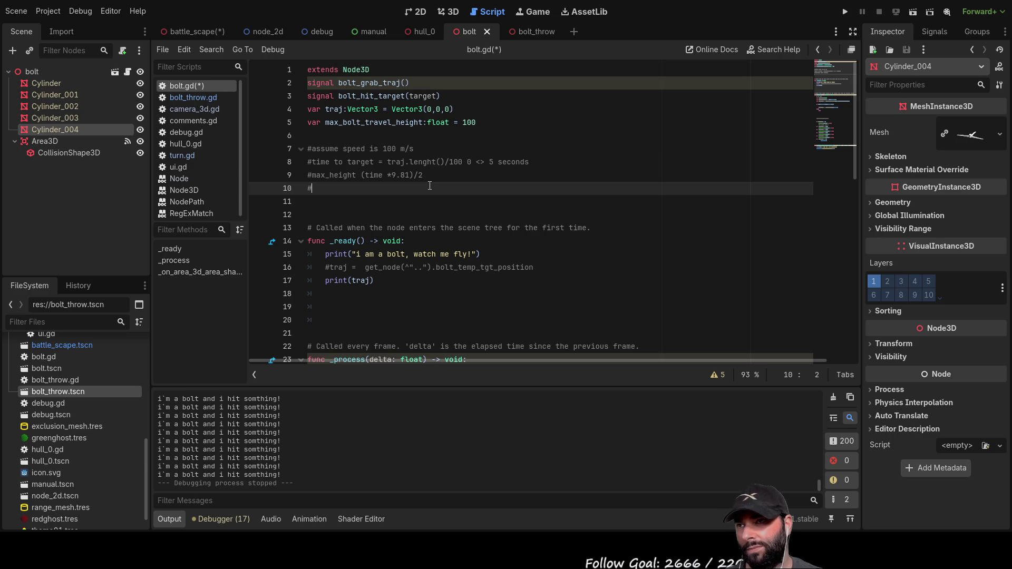
text(time)
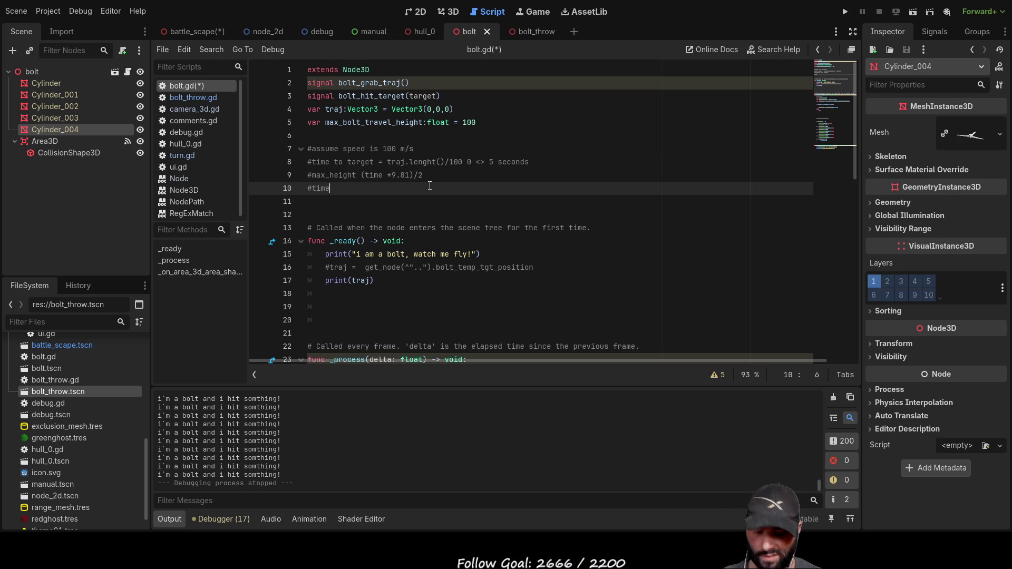
text(/)
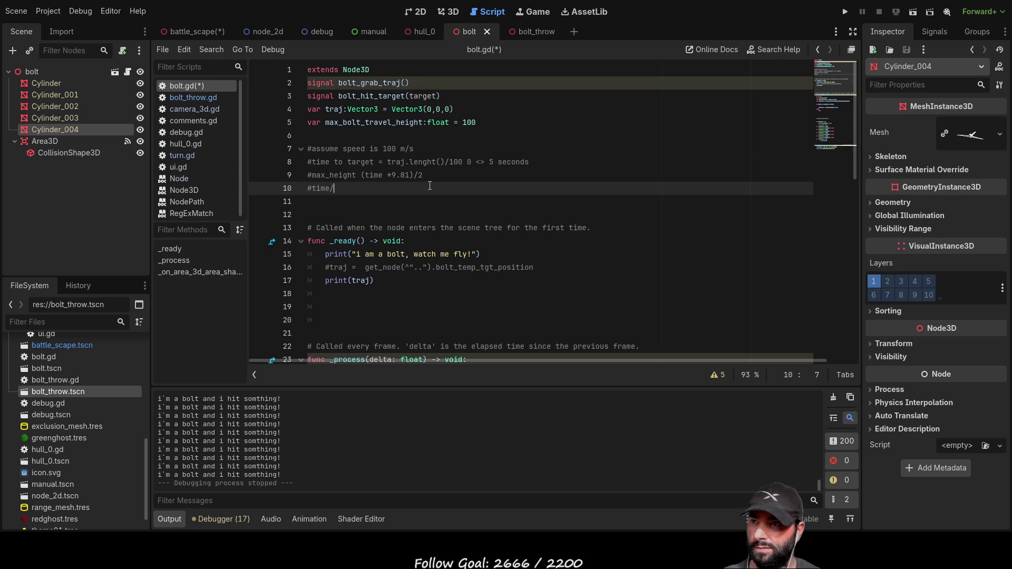
key(Up)
key(Up)
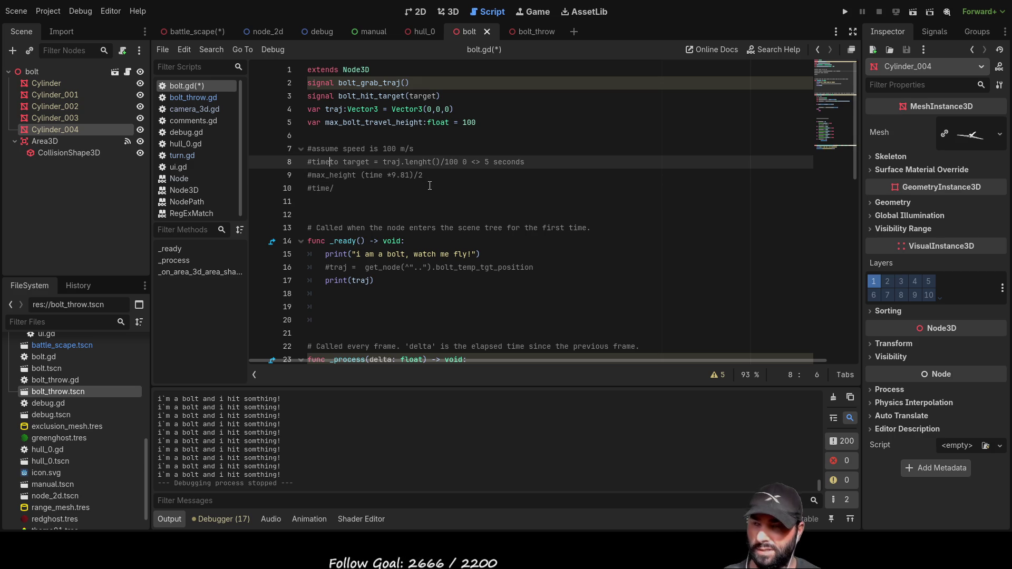
key(BackSpace)
text(_)
key(Right)
key(Right)
key(Delete)
text(_)
Step: Copy time_to_target into line 10 after the slash and add '*'
key(ctrl+Left)
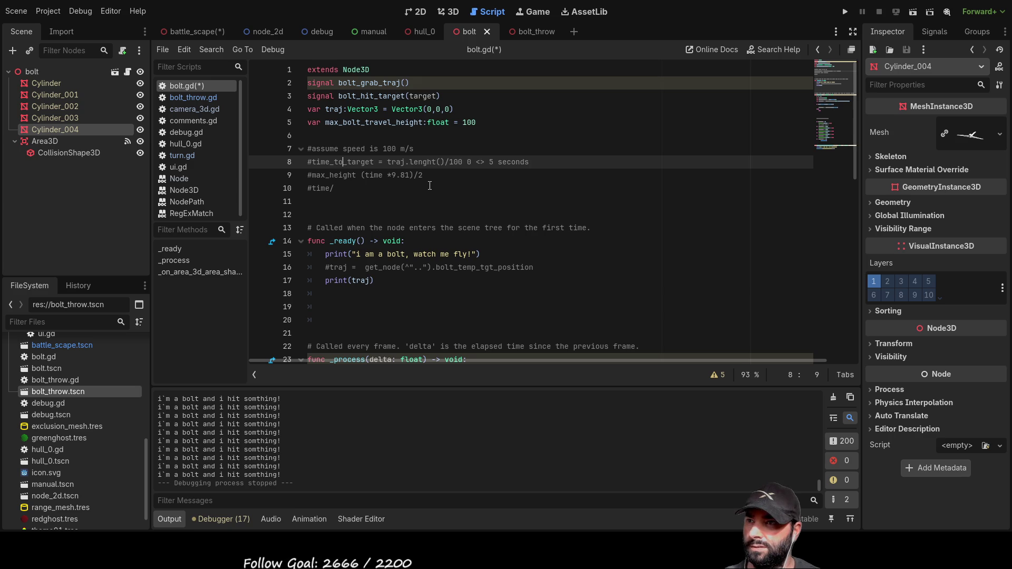
key(shift+Right)
key(shift+Right)
key(shift+Right)
key(shift+Right)
key(shift+Right)
key(shift+Right)
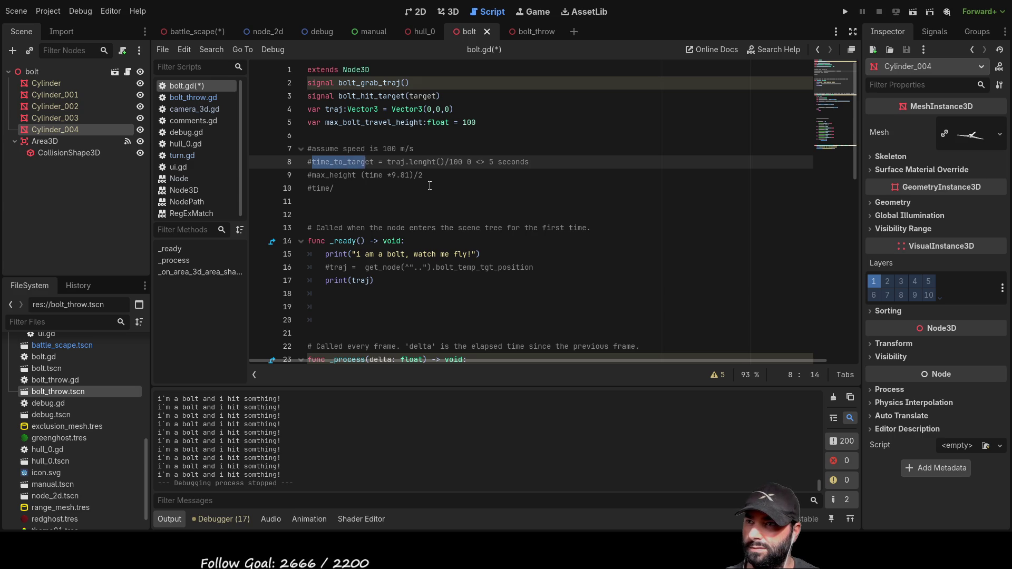
key(ctrl+c)
click(430, 185)
key(ctrl+v)
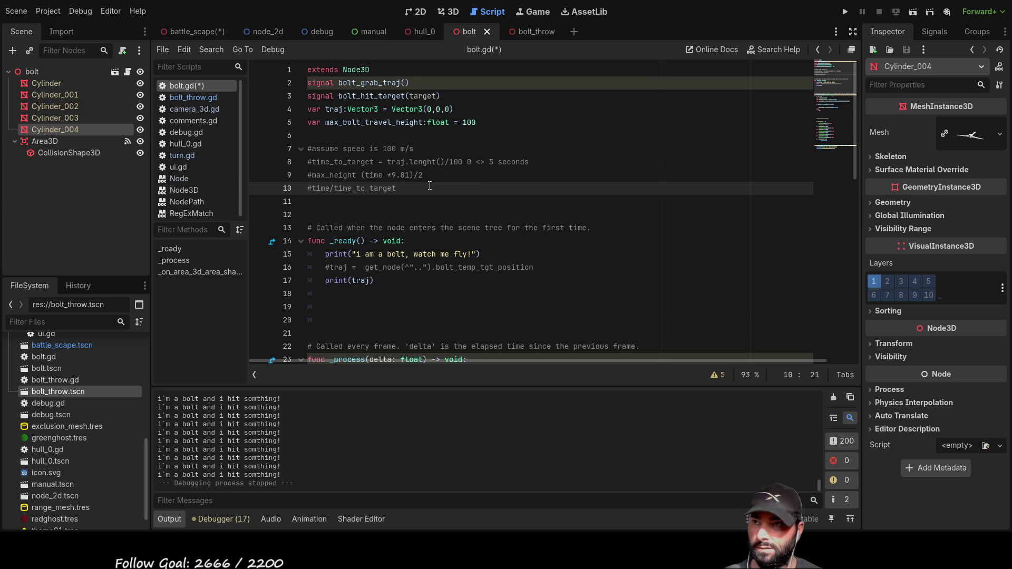
text(*)
Step: Select max_height on line 9 and paste it after the '*' on line 10
key(Up)
key(Left)
key(Left)
key(Left)
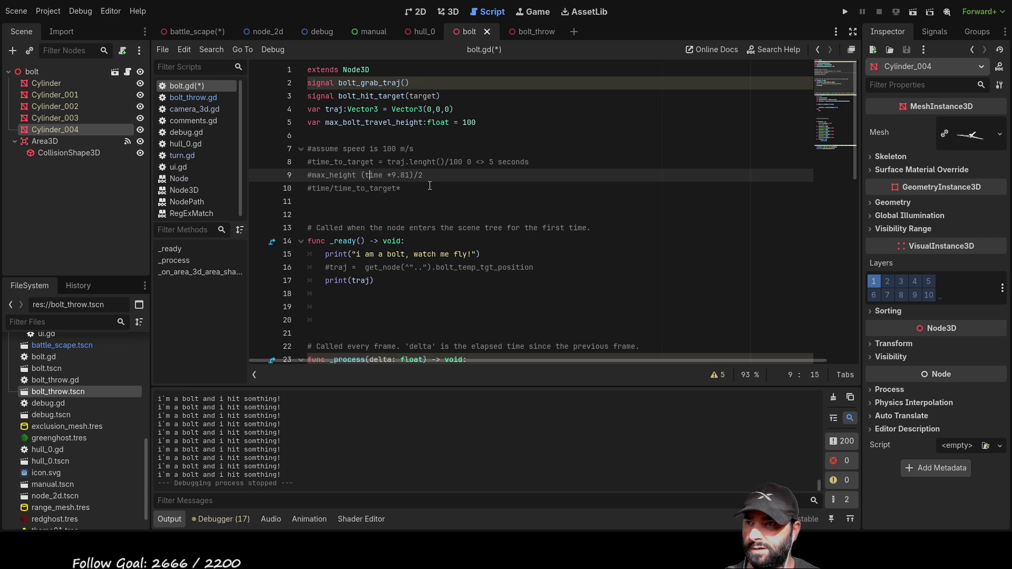
key(shift+Left)
key(shift+Left)
key(ctrl+shift+Left)
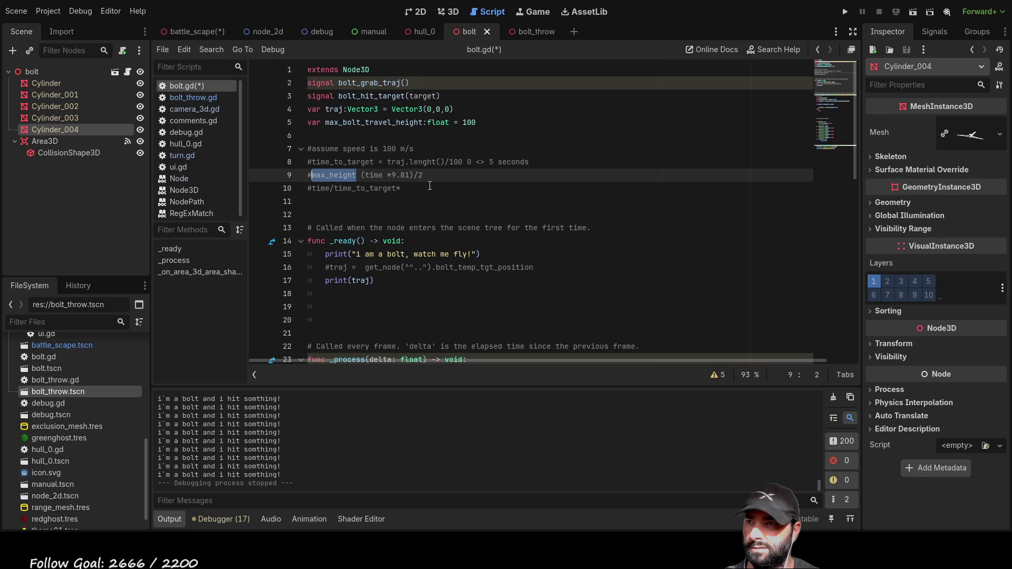
click(430, 186)
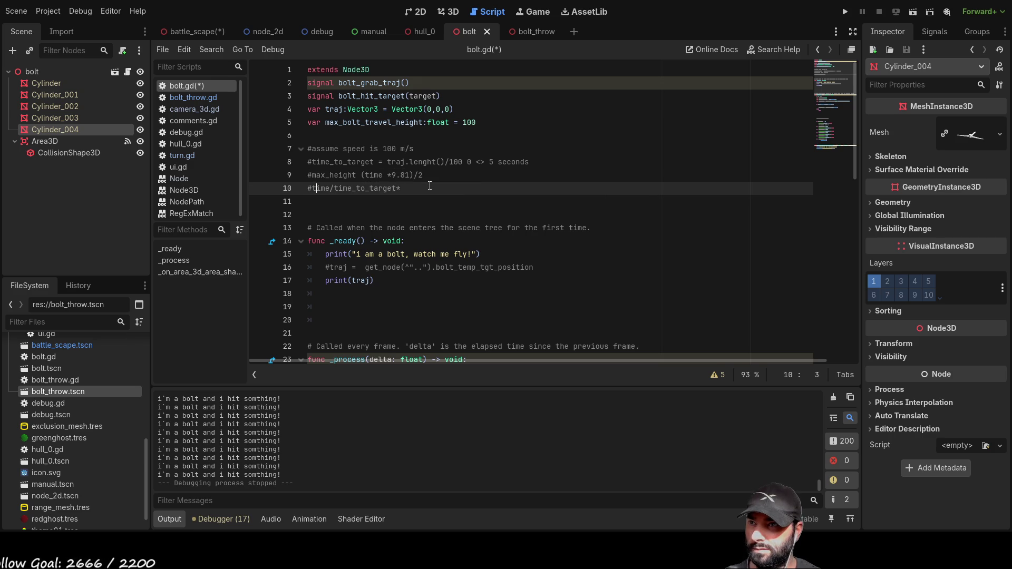
key(ctrl+v)
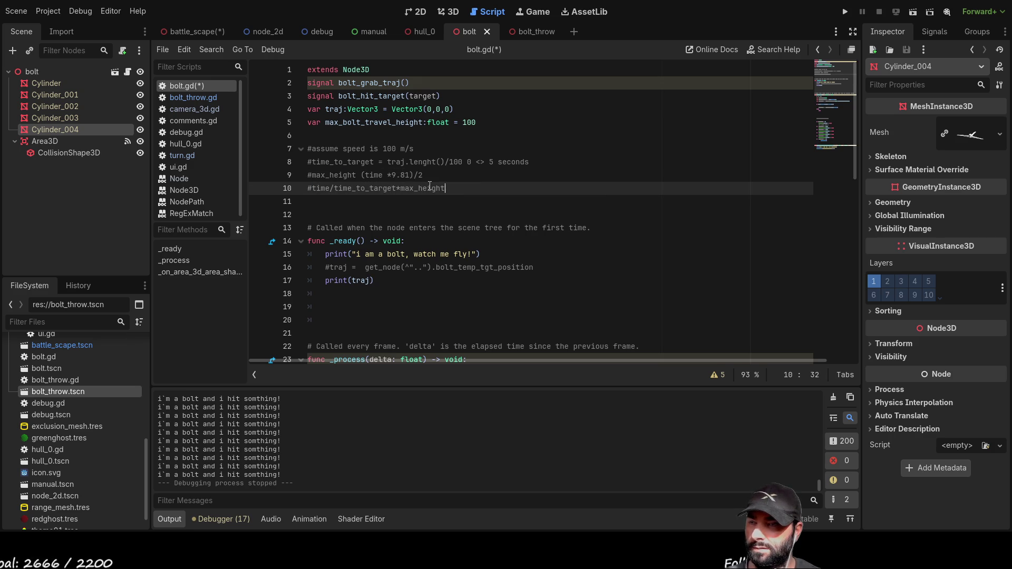
key(Left)
key(Left)
key(Left)
Step: Finish line 10 as '#time/(time_to_target)/2*max_height' and delete the line-9 max_height comment
key(Left)
key(Left)
key(Left)
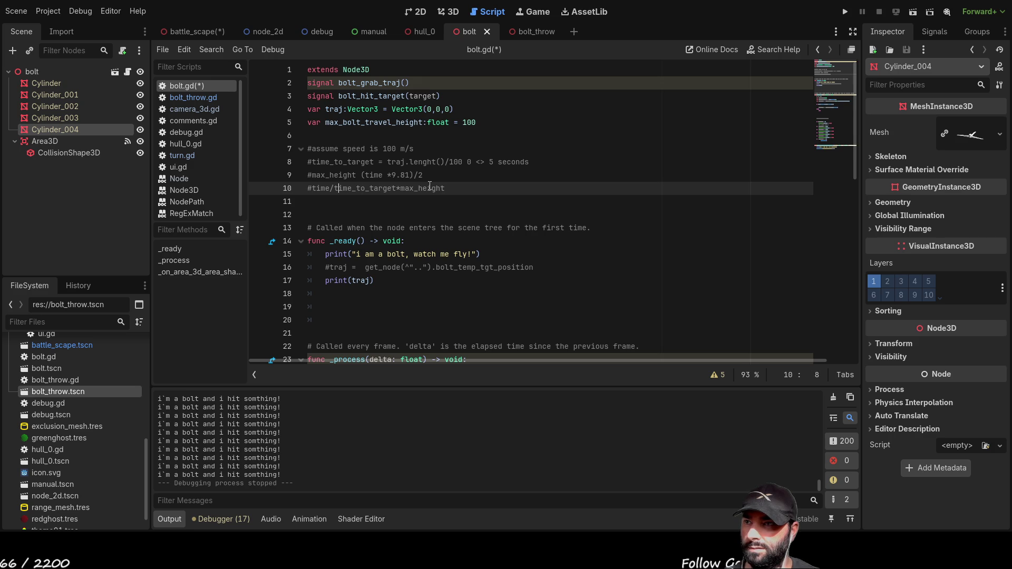
key(Right)
key(Left)
key(Left)
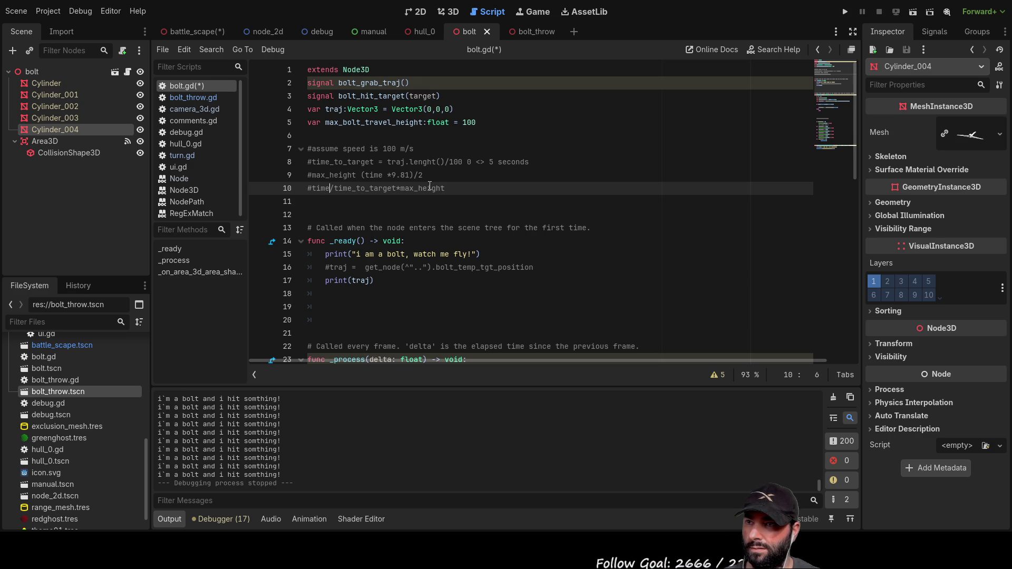
key(ctrl+z)
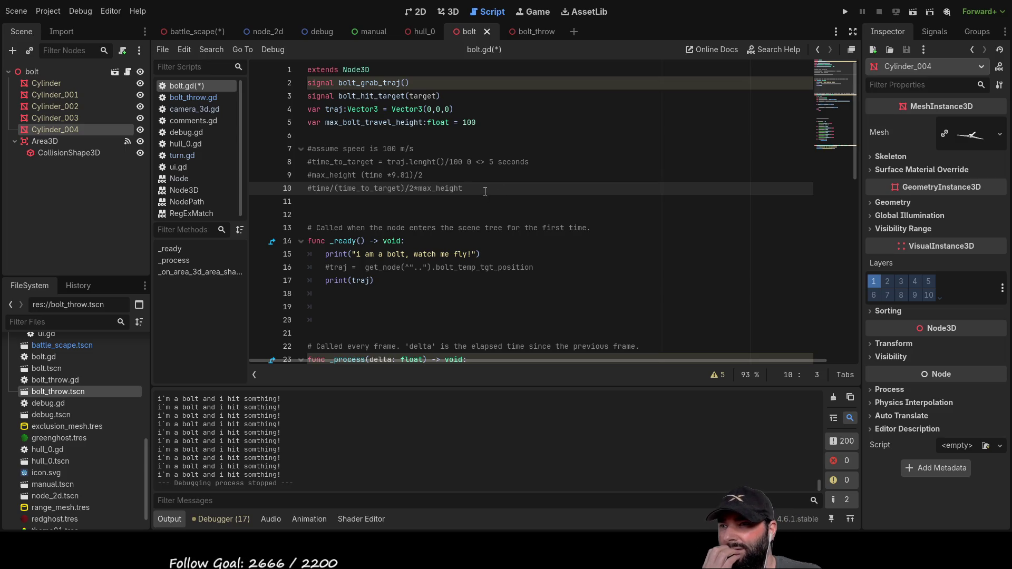
click(463, 188)
key(Up)
key(shift+Home)
key(BackSpace)
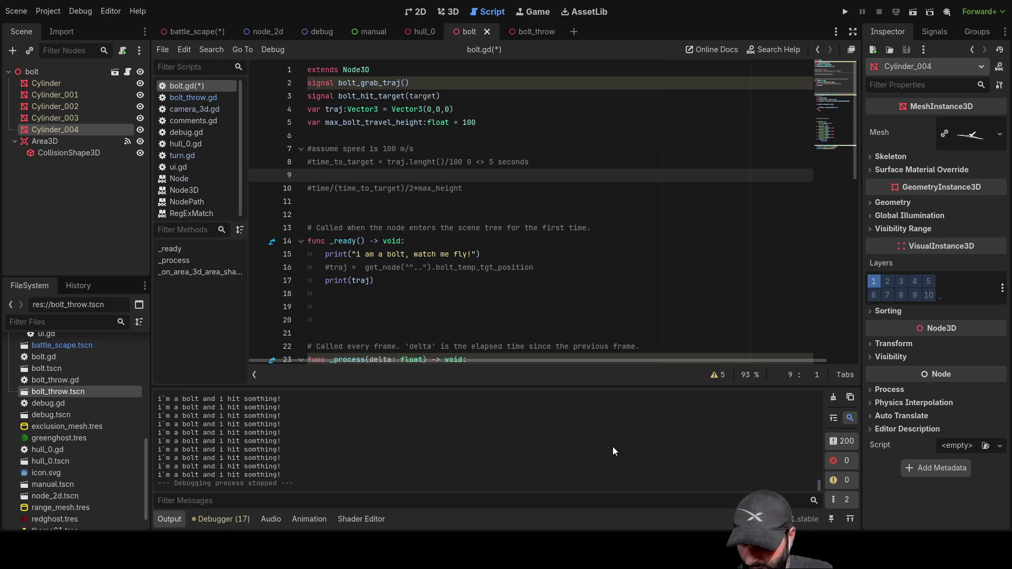
Step: Undo the deletion to restore '#max_height (time *9.81)/2', then select max_height on line 10
key(ctrl+z)
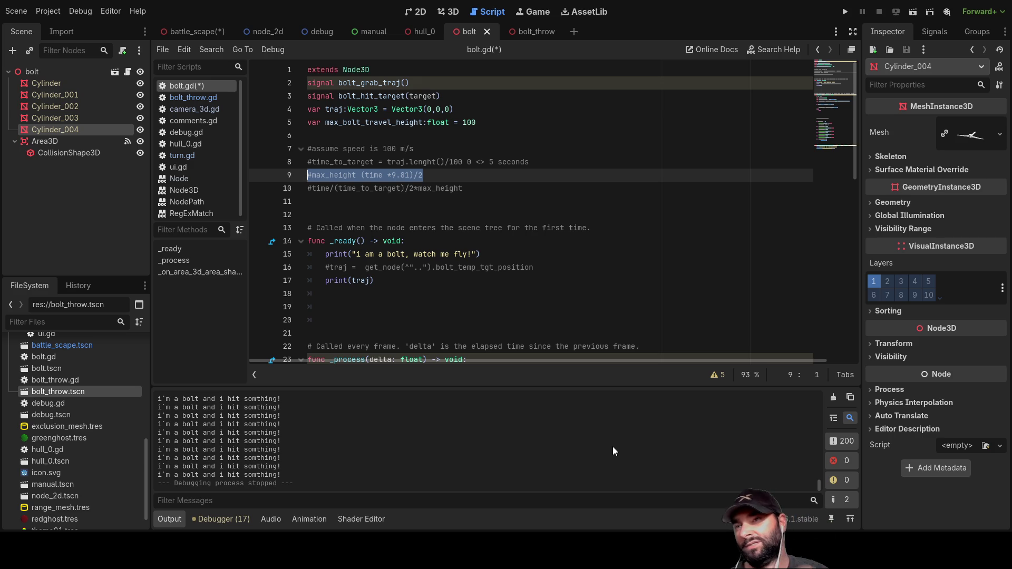
click(457, 189)
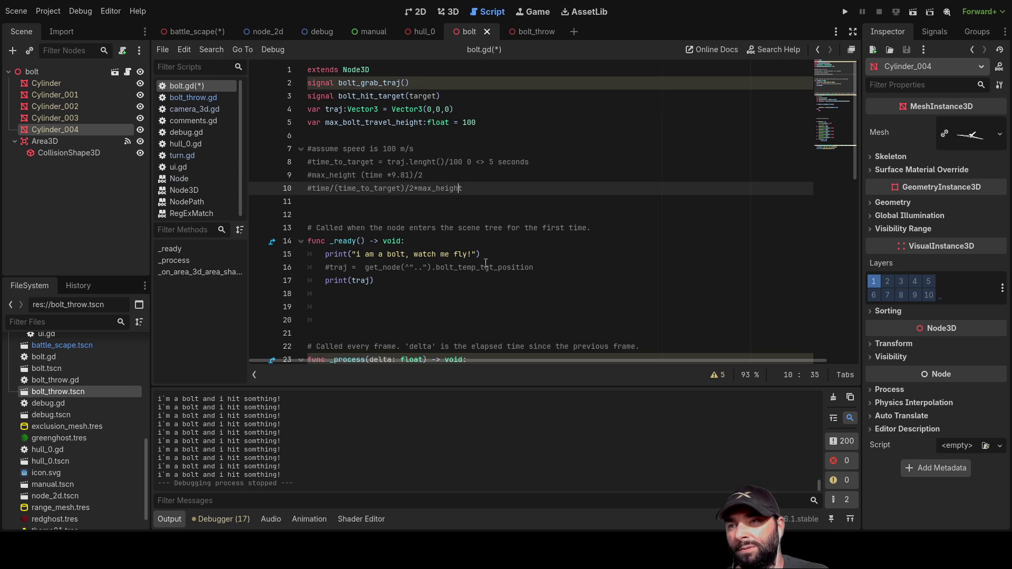
double_click(448, 191)
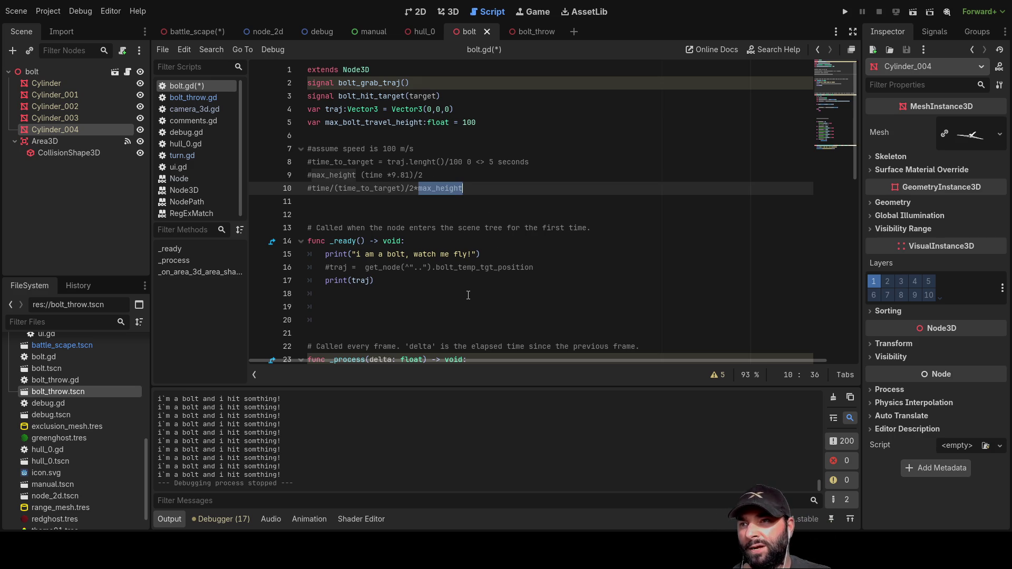
click(428, 217)
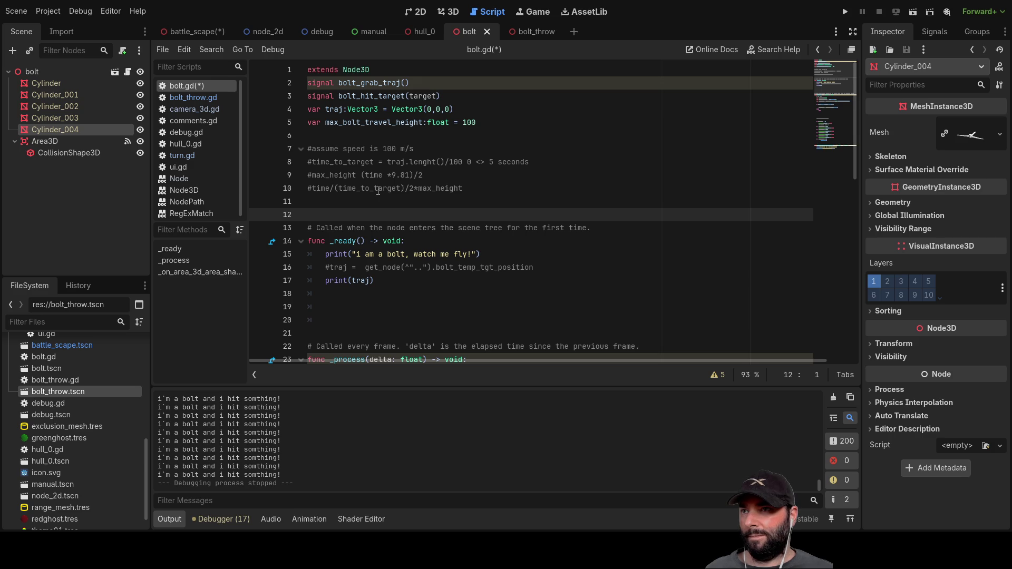
key(Up)
key(Up)
key(Up)
key(Down)
key(Down)
key(Down)
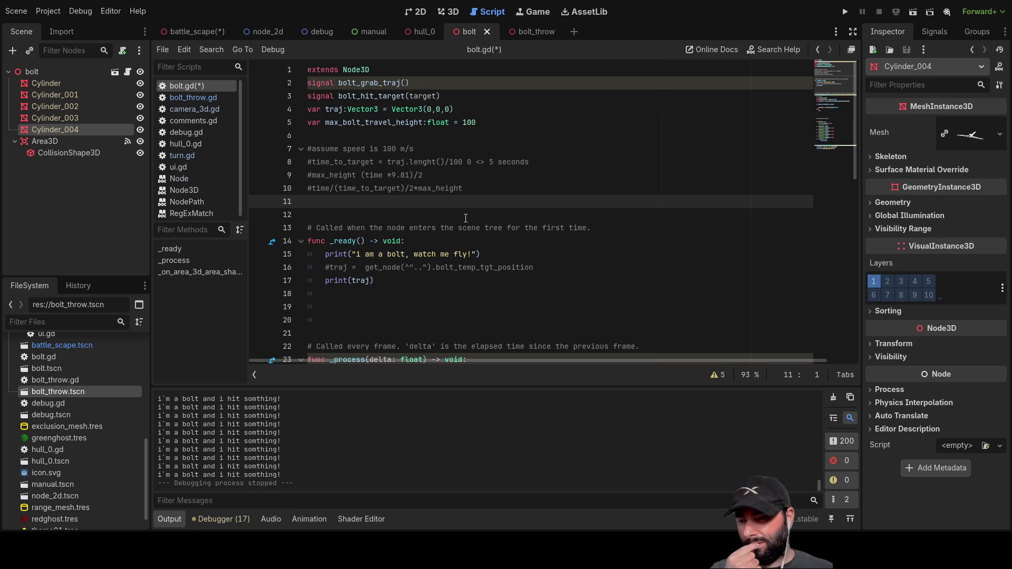
Step: Scroll bolt.gd to the _process if/else block and put the caret on empty line 30
scroll(442, 213, down, 5)
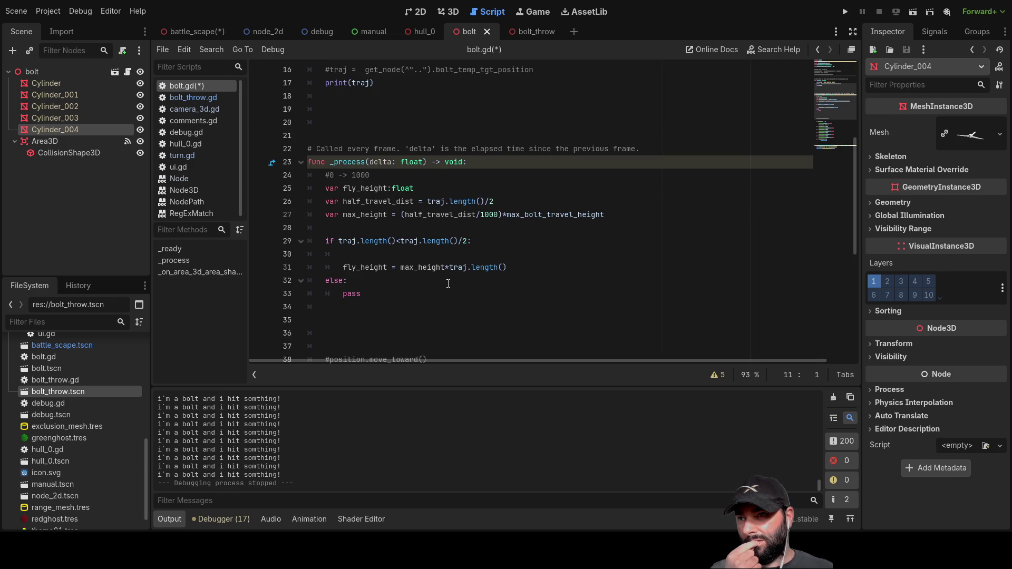
scroll(448, 283, up, 4)
scroll(448, 283, up, 1)
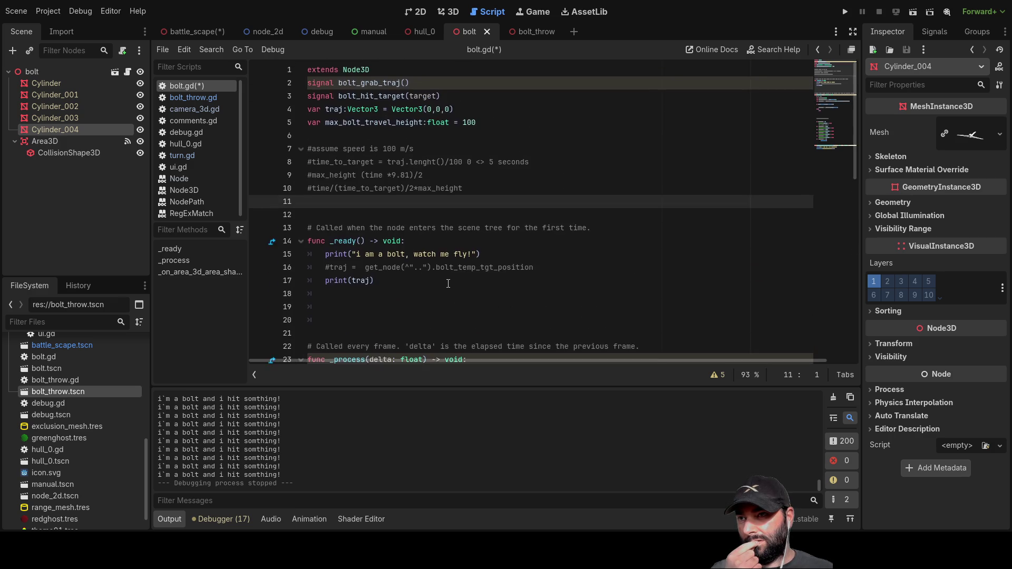
scroll(448, 283, down, 5)
click(408, 255)
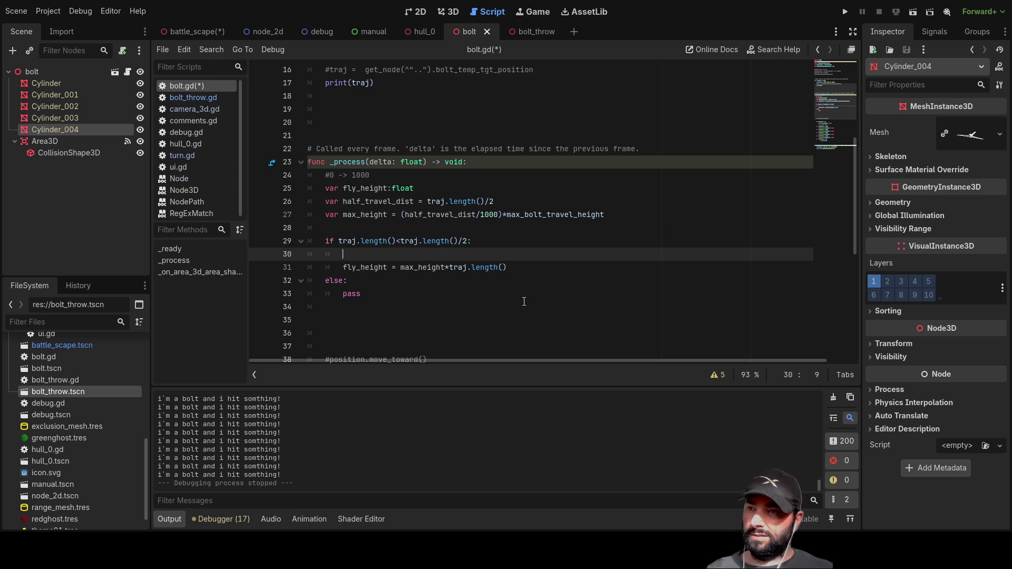
Step: Pull the fly_height assignment up under the if line and delete pass from the else branch
key(Delete)
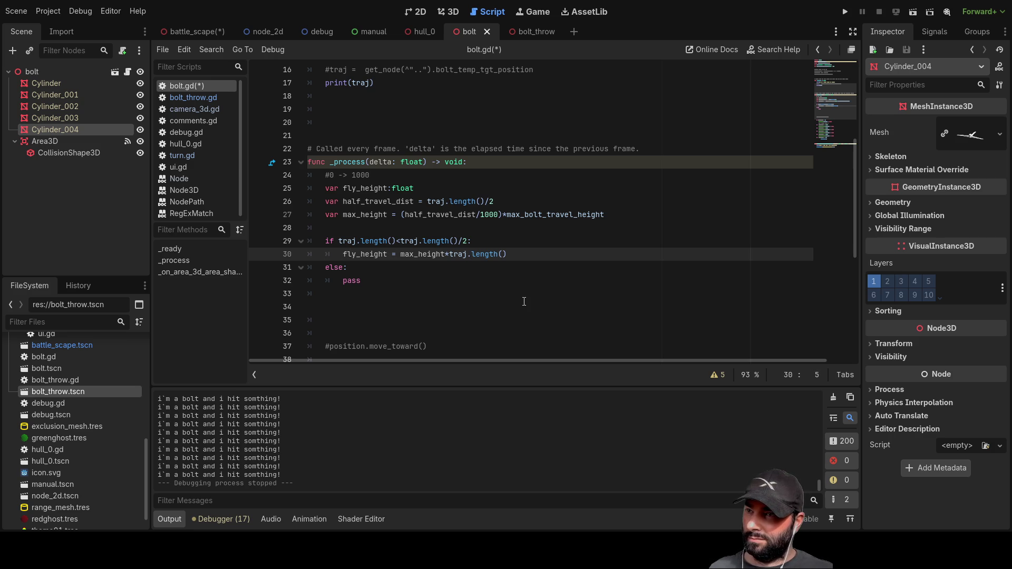
key(Down)
key(Down)
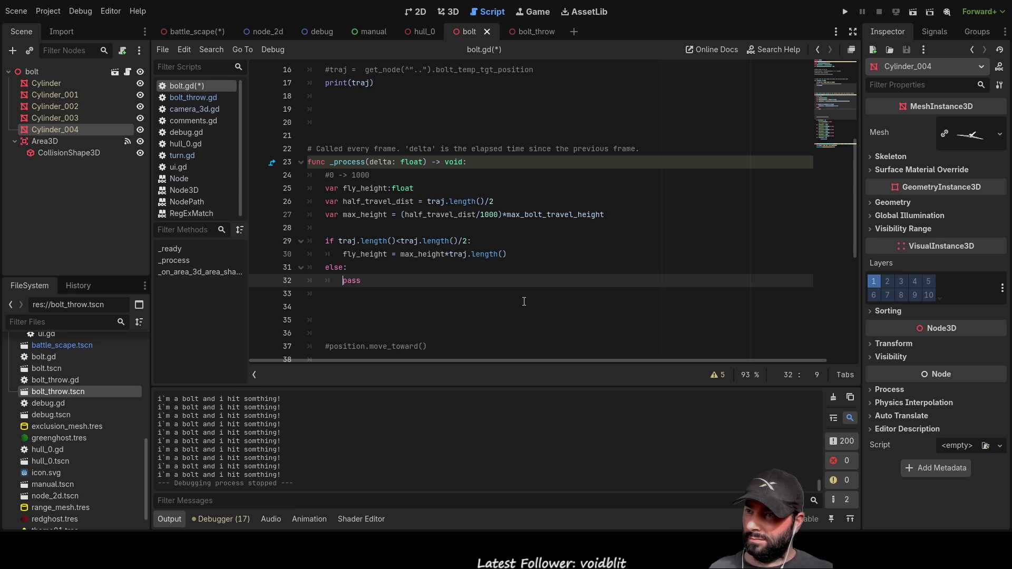
key(ctrl+Delete)
key(Up)
key(Up)
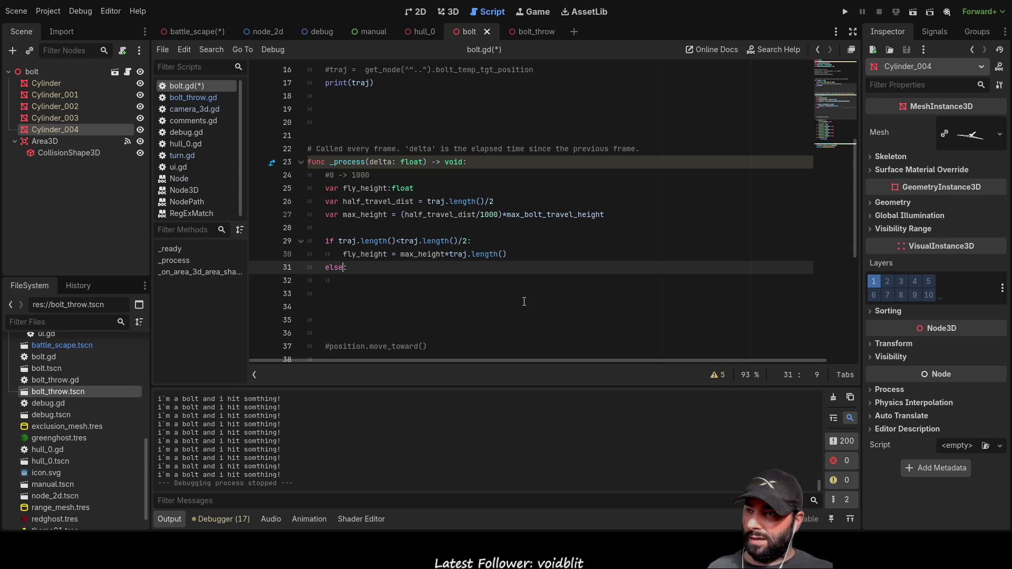
key(shift+Right)
key(shift+Right)
key(shift+Right)
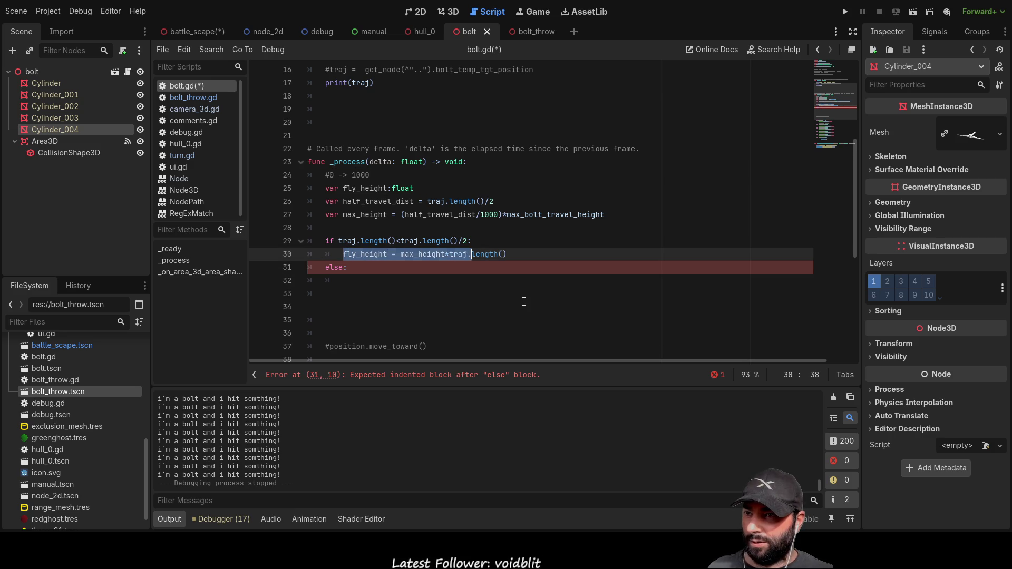
key(shift+Left)
key(shift+Left)
key(shift+Left)
key(Left)
key(Down)
key(Down)
key(End)
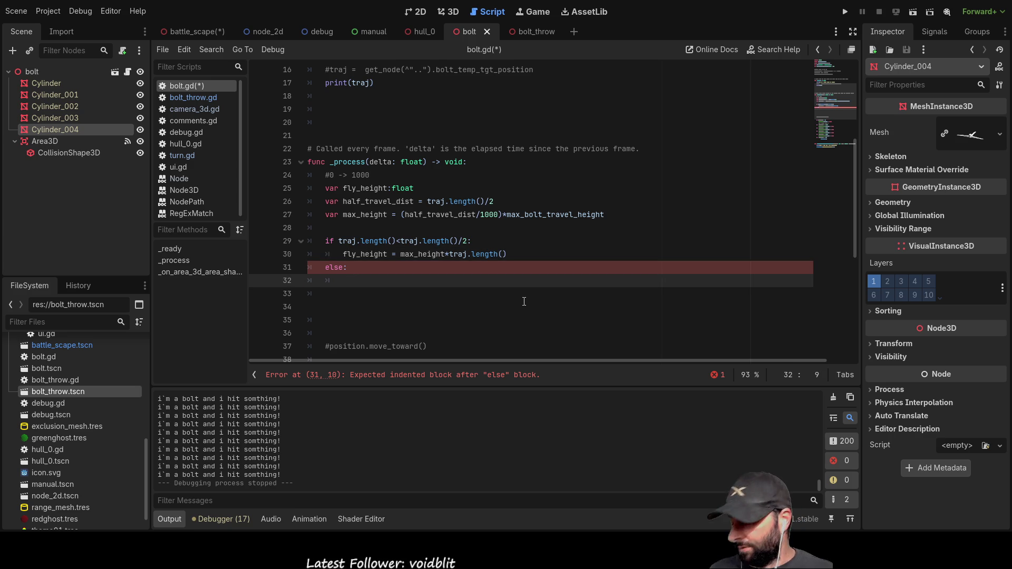
scroll(523, 302, up, 5)
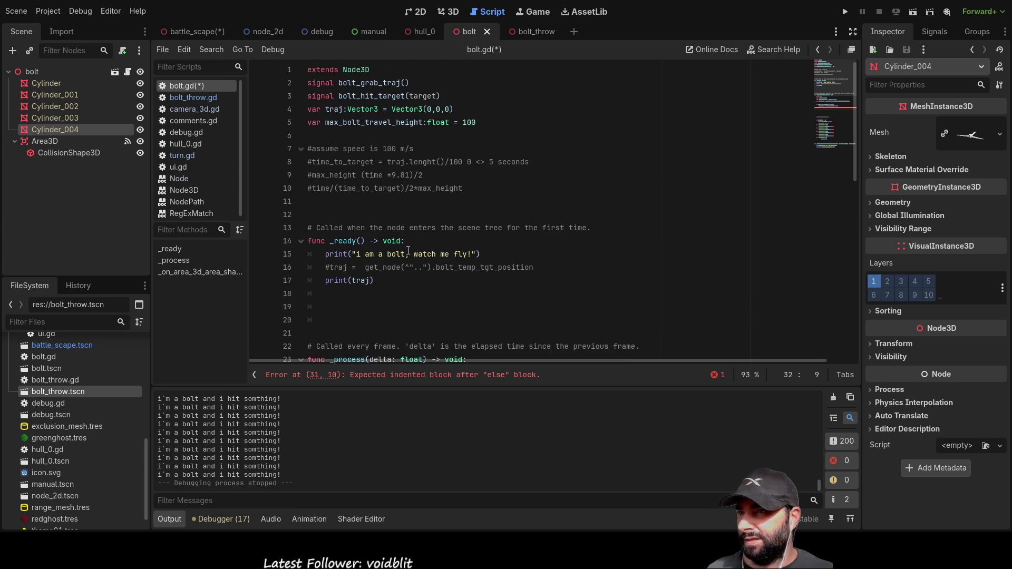
scroll(418, 220, down, 6)
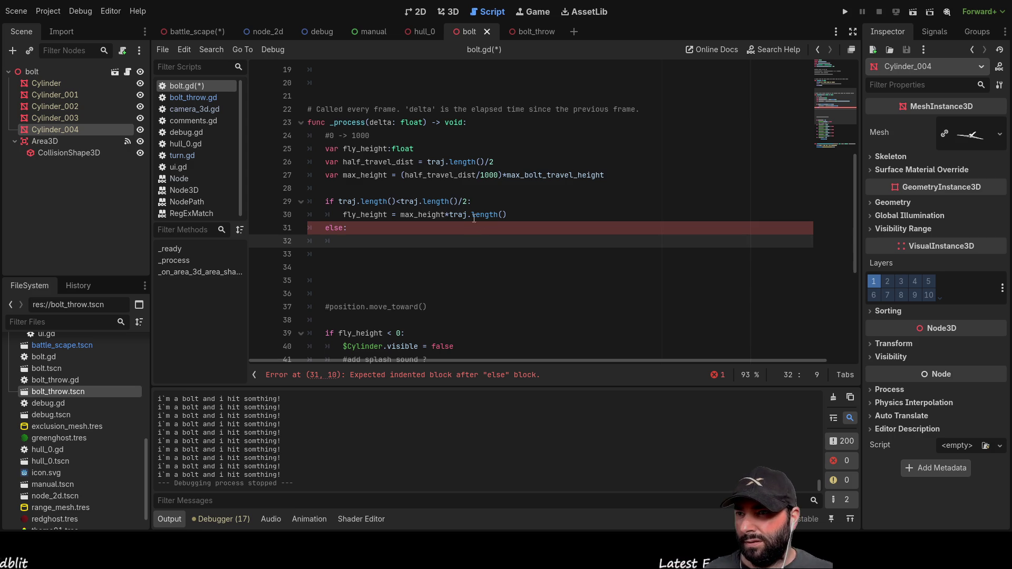
Step: Append /traj.length()/2) to the end of the first fly_height formula
drag(497, 162, 428, 162)
key(ctrl+c)
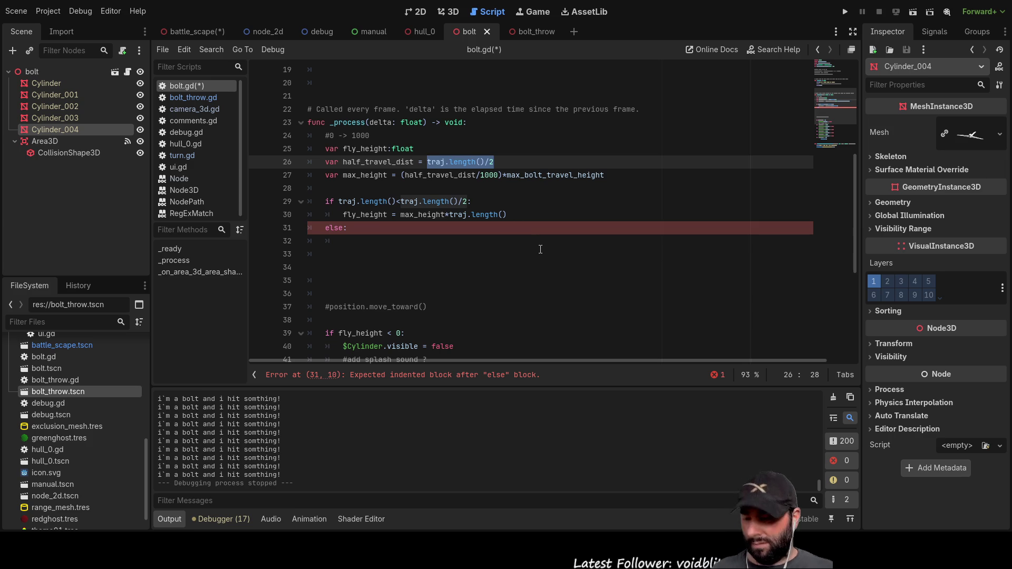
click(537, 216)
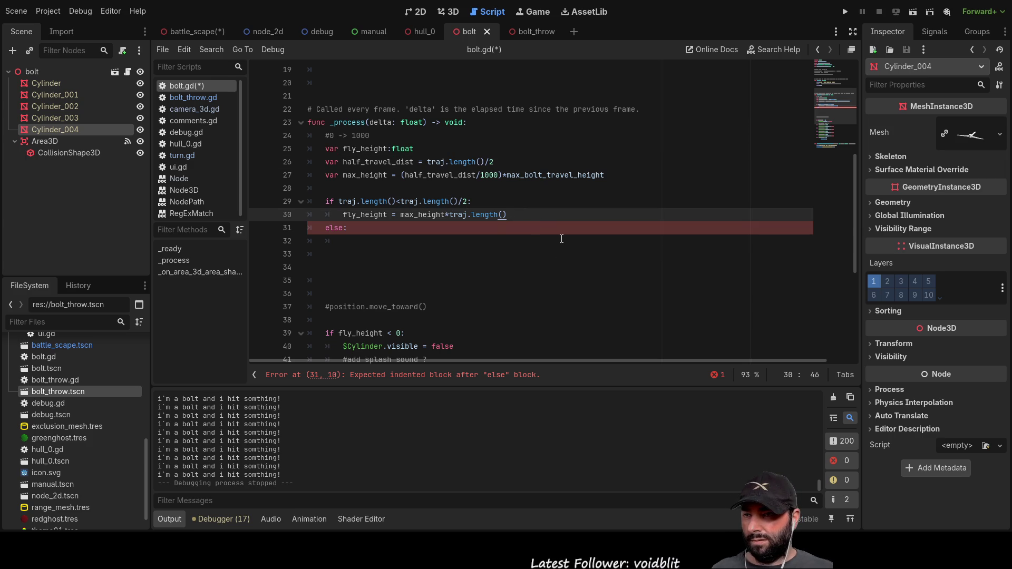
text(/)
key(ctrl+v)
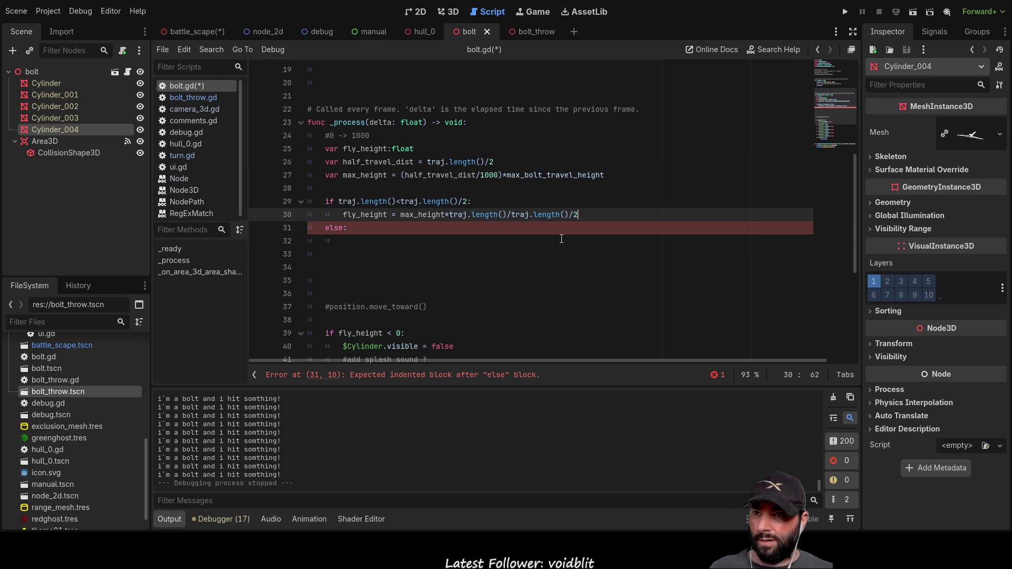
text())
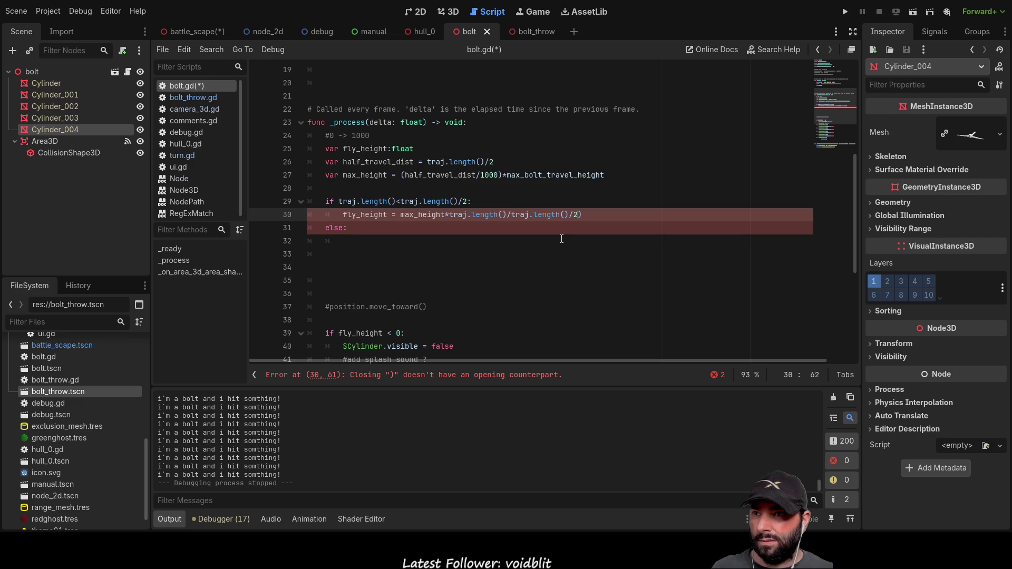
Step: Add an opening bracket after the second / so the divisor reads (traj.length()/2)
key(Left)
key(Left)
key(Left)
key(Left)
key(Left)
key(Left)
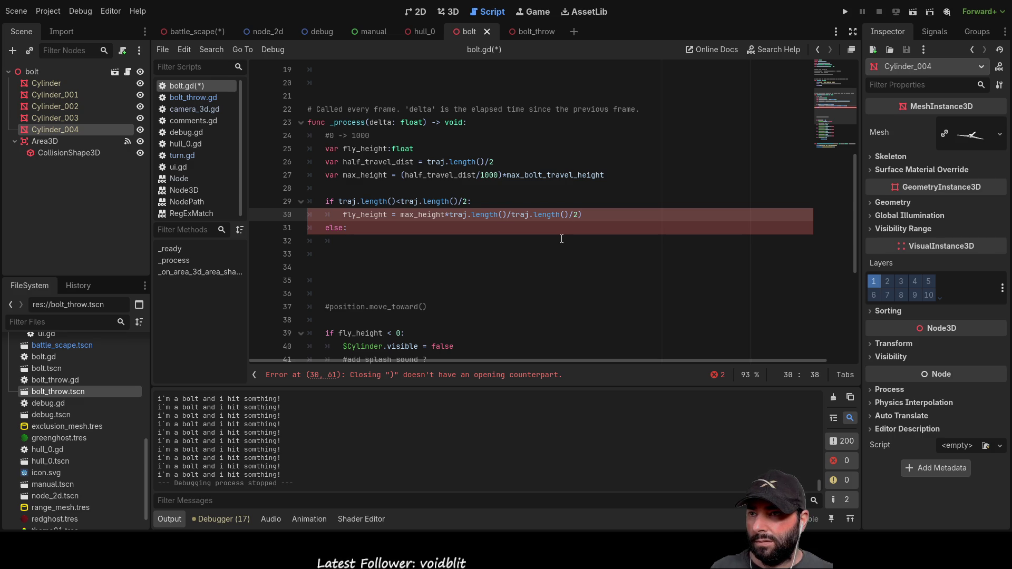
key(Right)
key(Right)
key(Right)
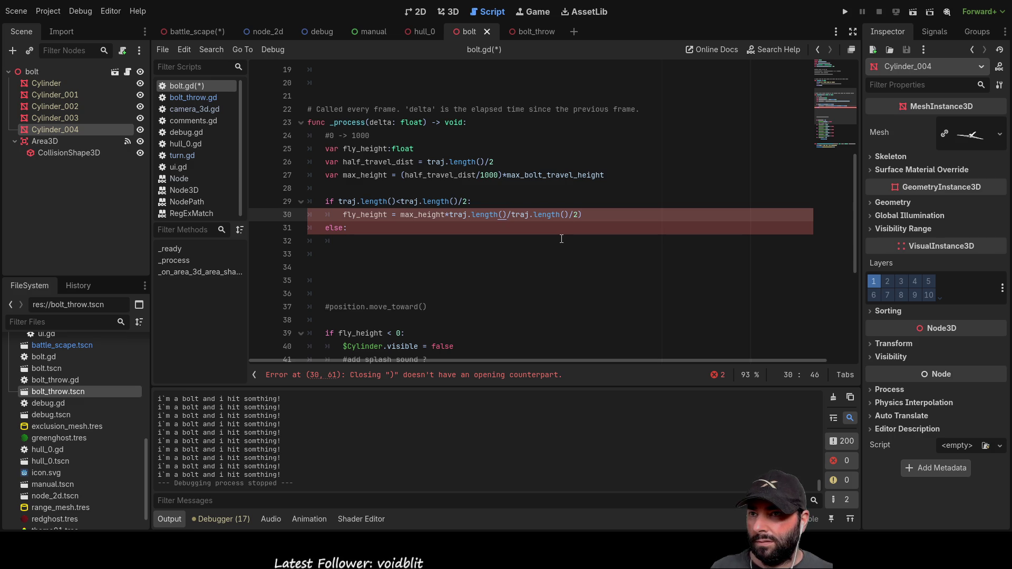
key(Right)
text(()
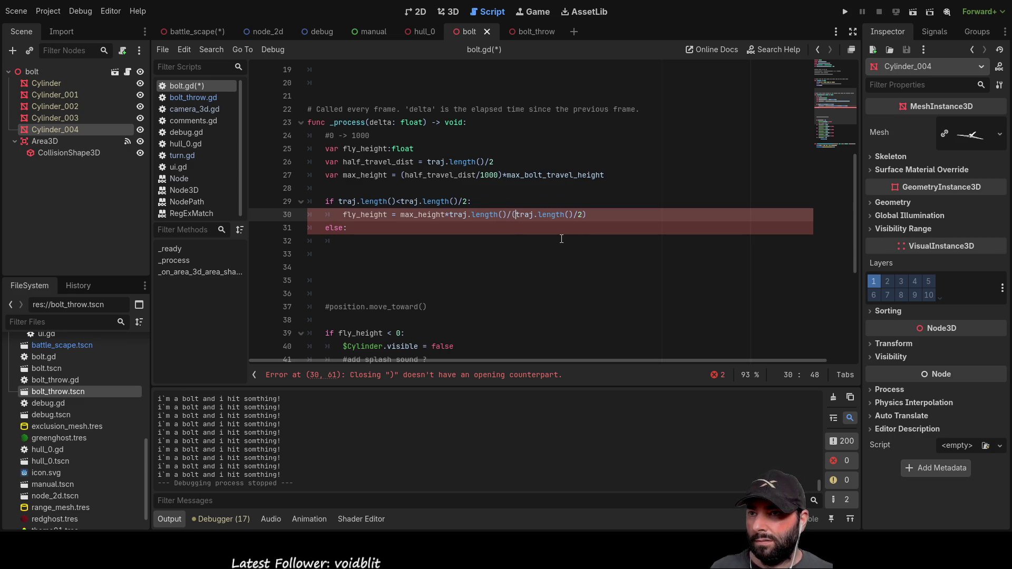
click(432, 228)
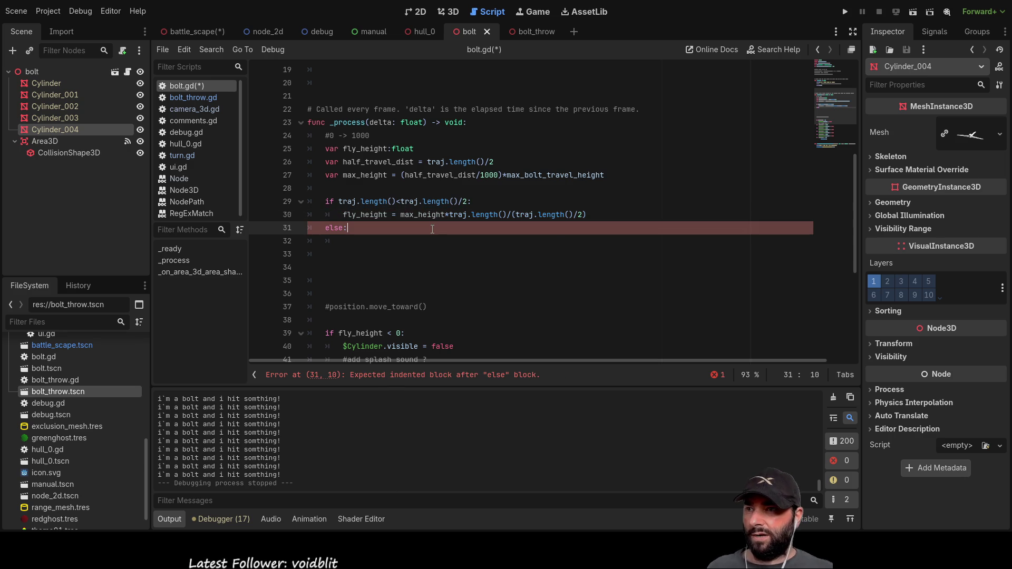
click(604, 220)
Step: Copy the first branch's fly_height formula into the else branch
drag(592, 214, 342, 215)
key(ctrl+c)
key(Down)
key(Down)
key(ctrl+v)
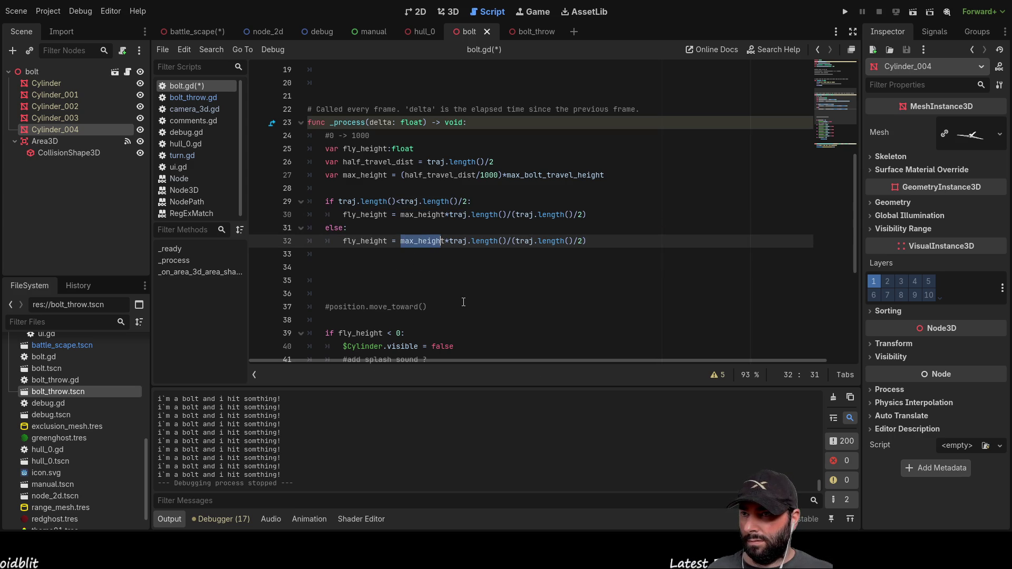
Step: Insert a minus and the pasted (traj.length()/2 term after traj.length() in the else formula
key(Right)
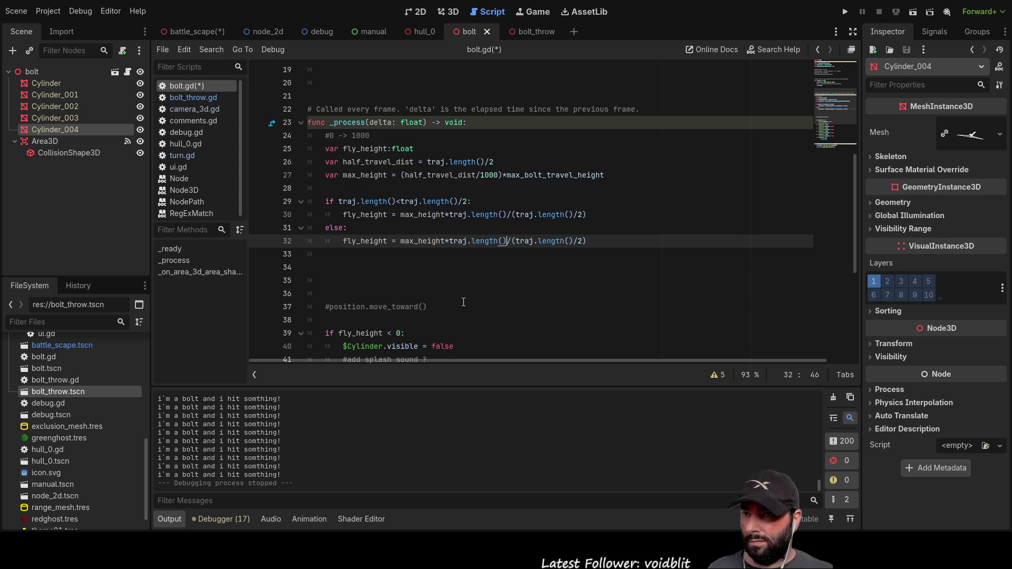
text(-)
key(Right)
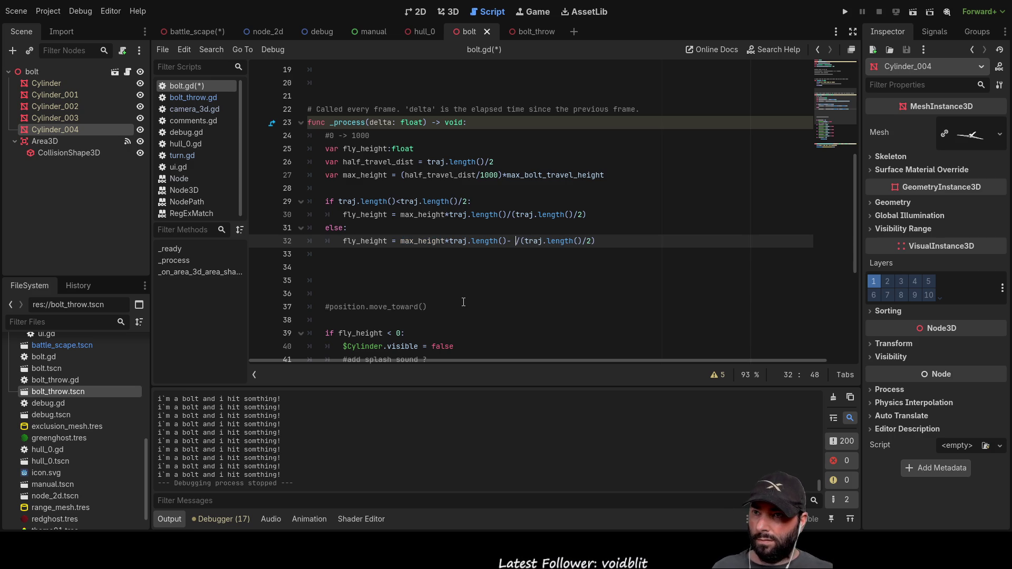
key(shift+Right)
key(shift+Right)
key(shift+Right)
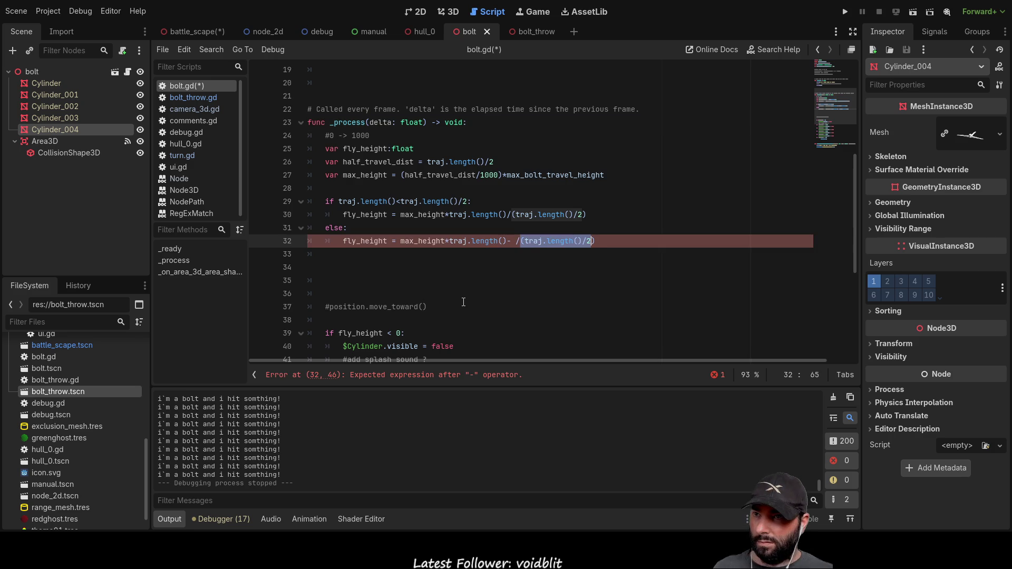
key(Left)
key(Left)
key(Left)
key(ctrl+v)
key(Left)
key(Left)
key(Left)
key(Left)
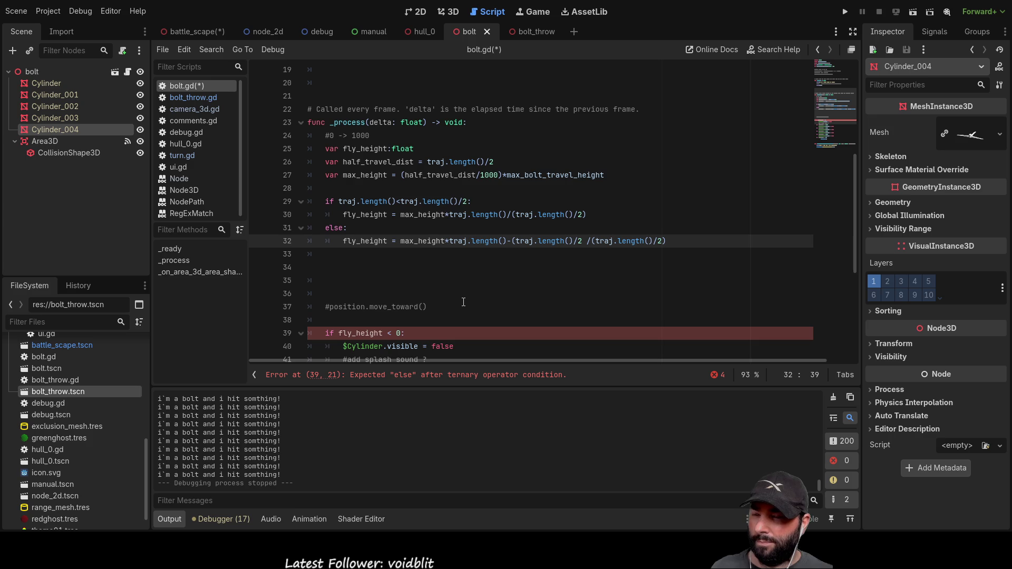
key(Left)
key(Left)
key(Left)
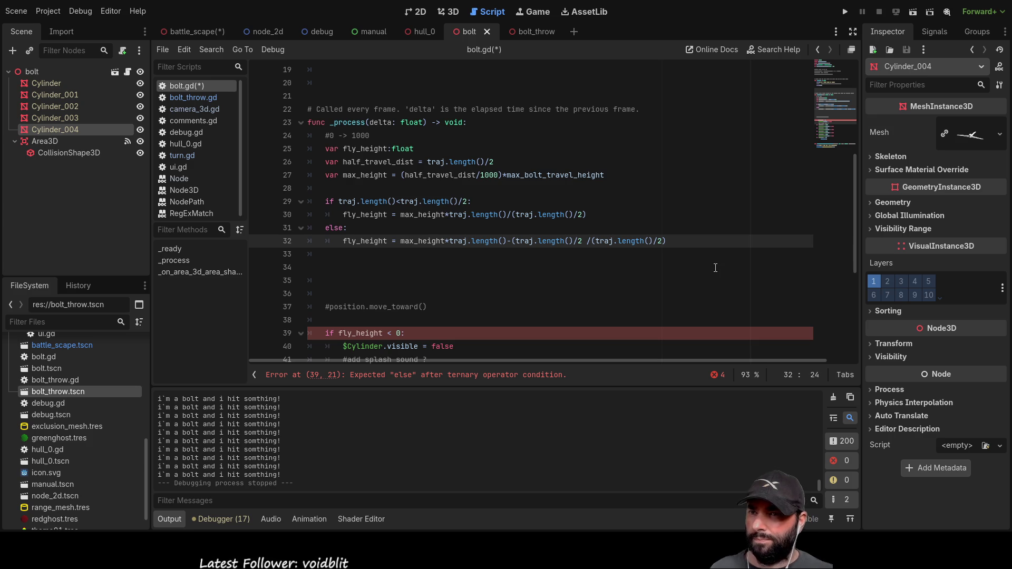
mouse_move(667, 241)
mouse_down()
mouse_move(369, 241)
mouse_move(476, 241)
mouse_move(449, 241)
mouse_up()
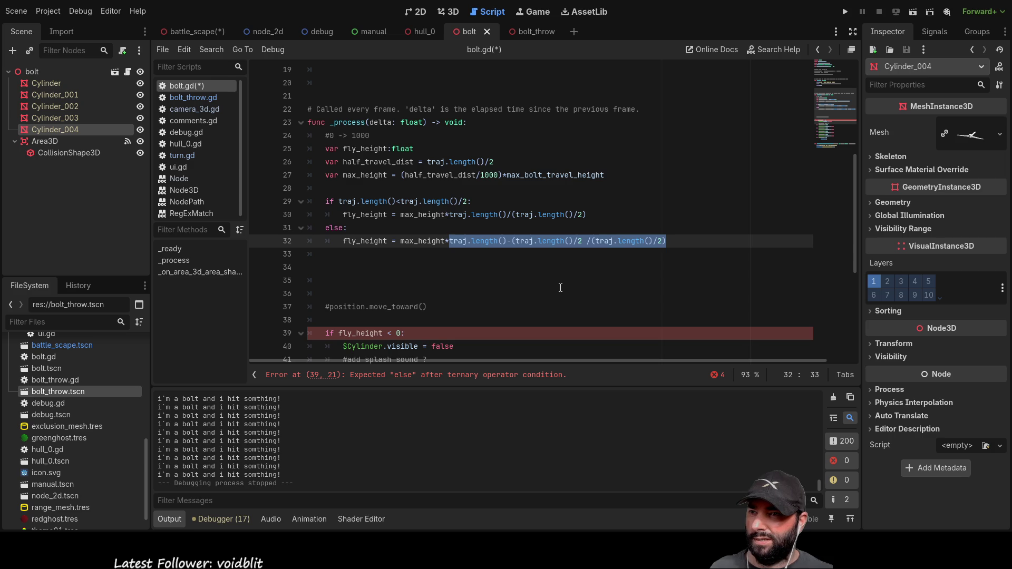
Step: Insert a blank line under else:, above the else fly_height formula
key(Left)
key(Left)
key(Left)
key(Left)
key(Left)
key(Left)
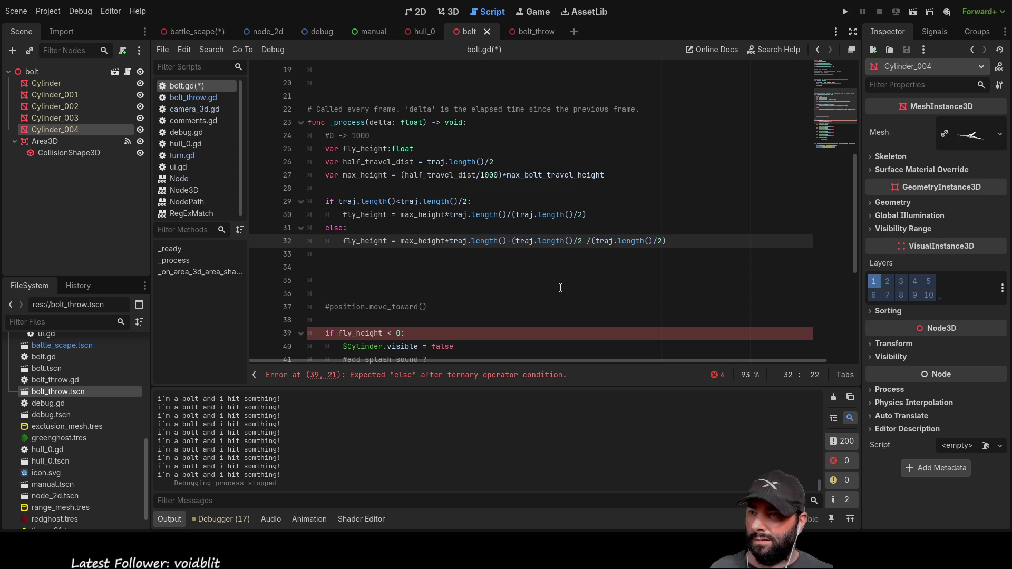
key(Left)
key(Left)
key(Left)
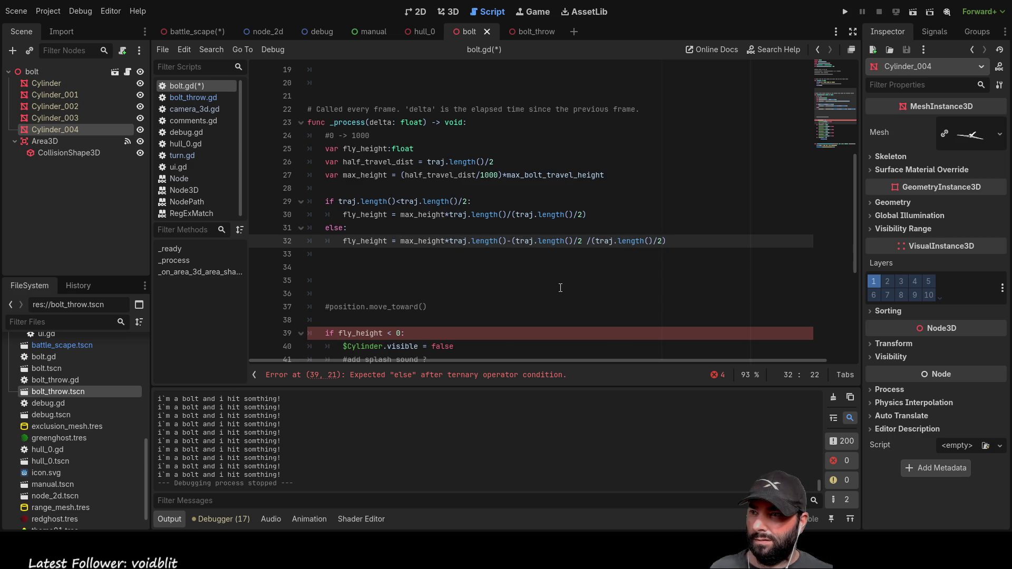
key(Home)
key(Return)
key(Up)
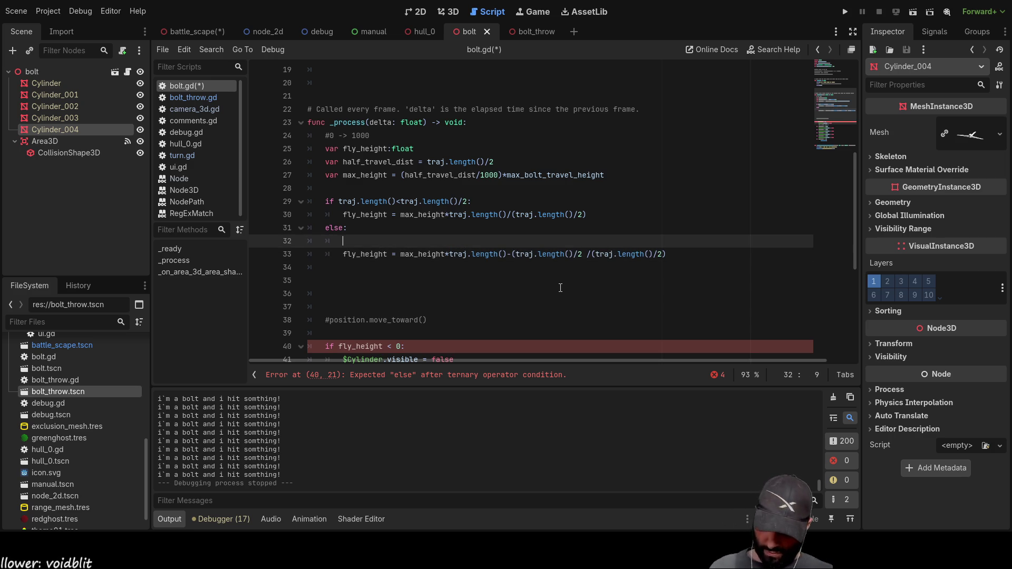
Step: Check the first formula max_height*traj.length()/(traj.length()/2), adding then removing a stray space
key(Up)
key(Up)
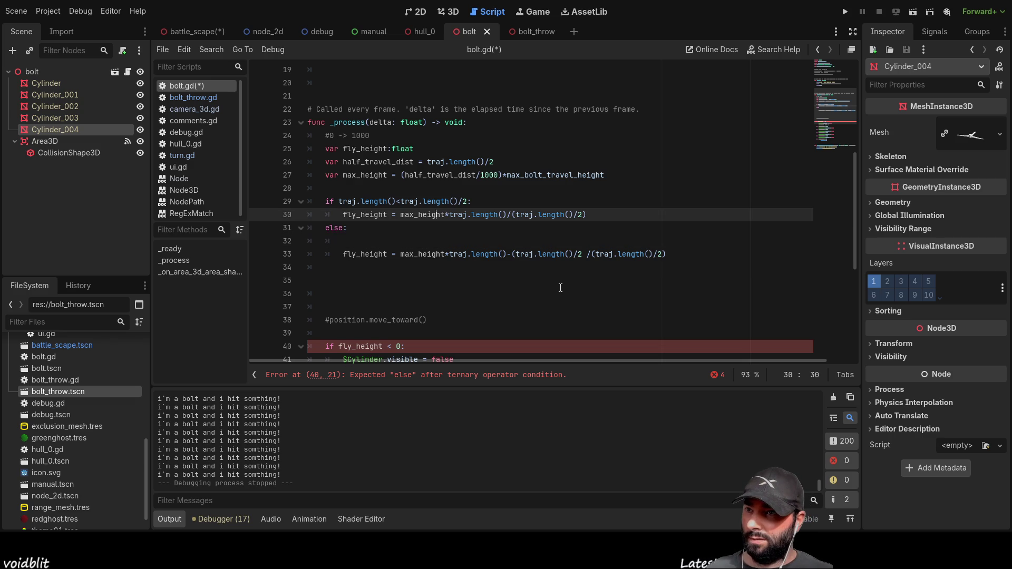
key(Right)
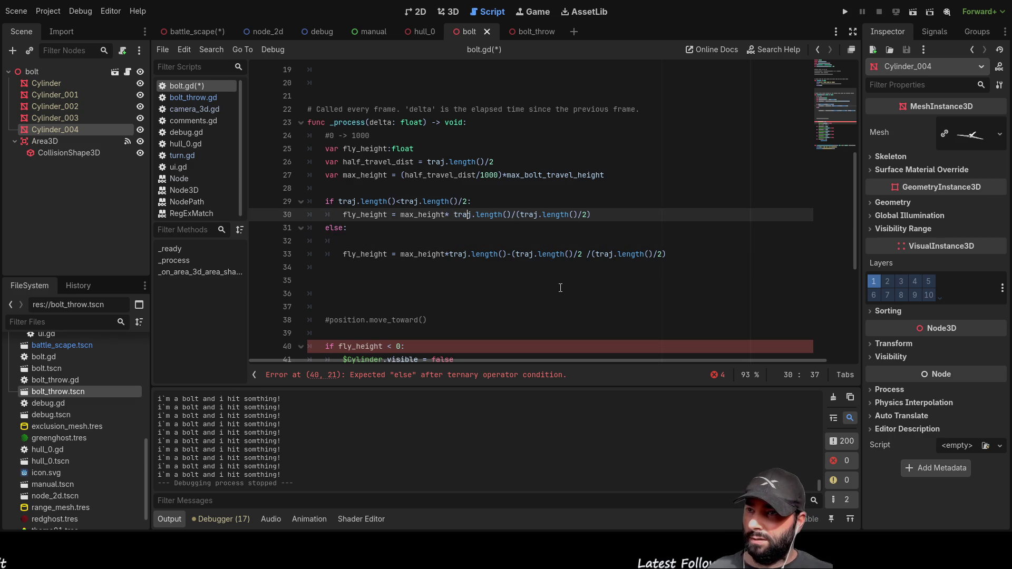
key(Right)
key(Right)
key(Right)
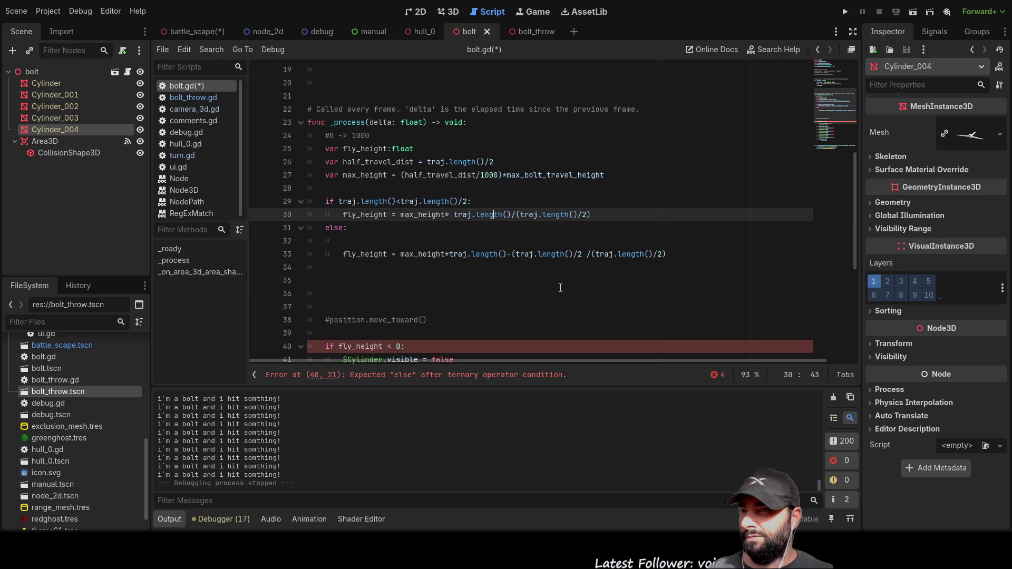
key(Right)
key(Right)
key(Right)
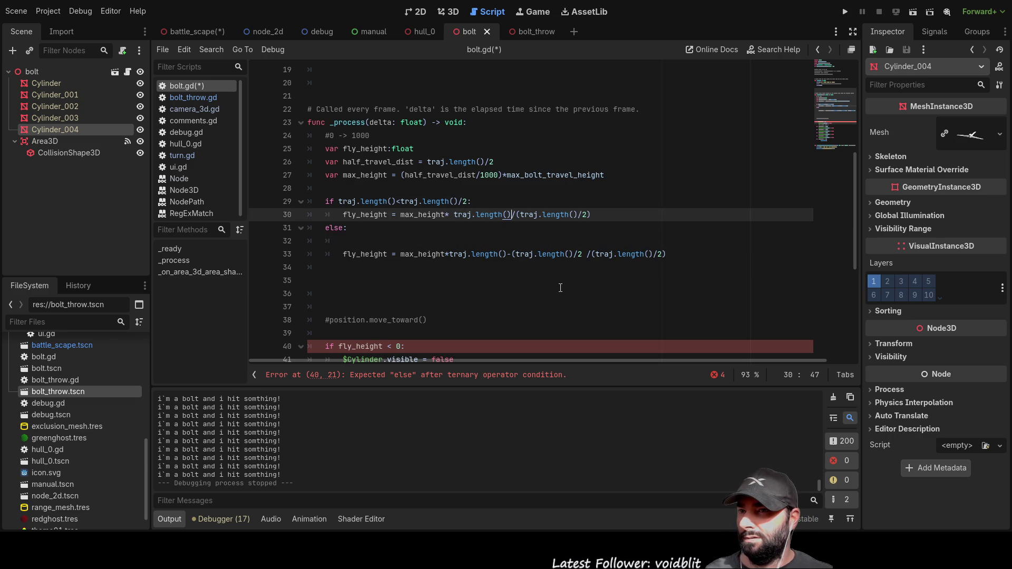
key(Right)
key(Right)
key(Right)
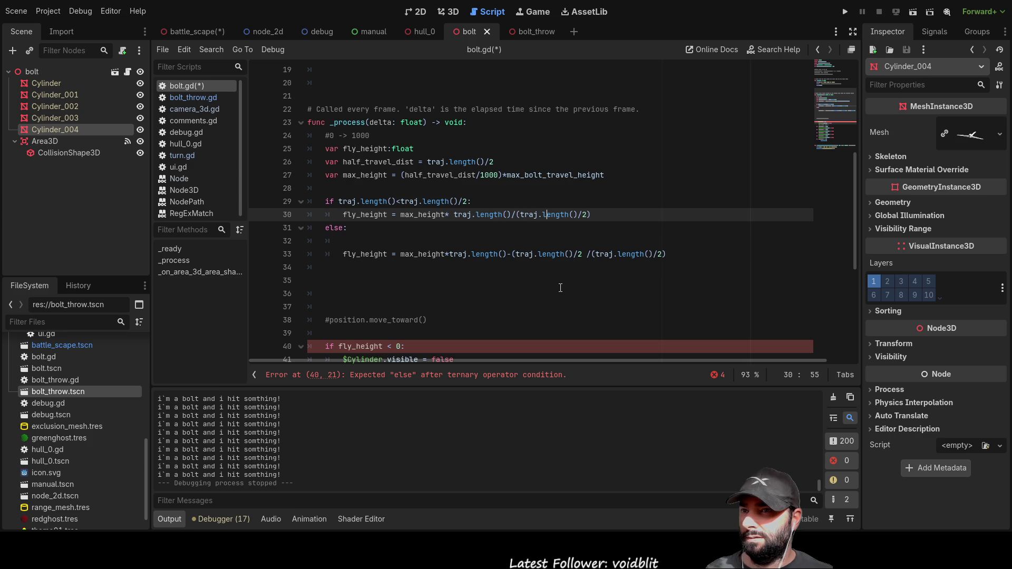
key(Left)
key(Left)
key(Left)
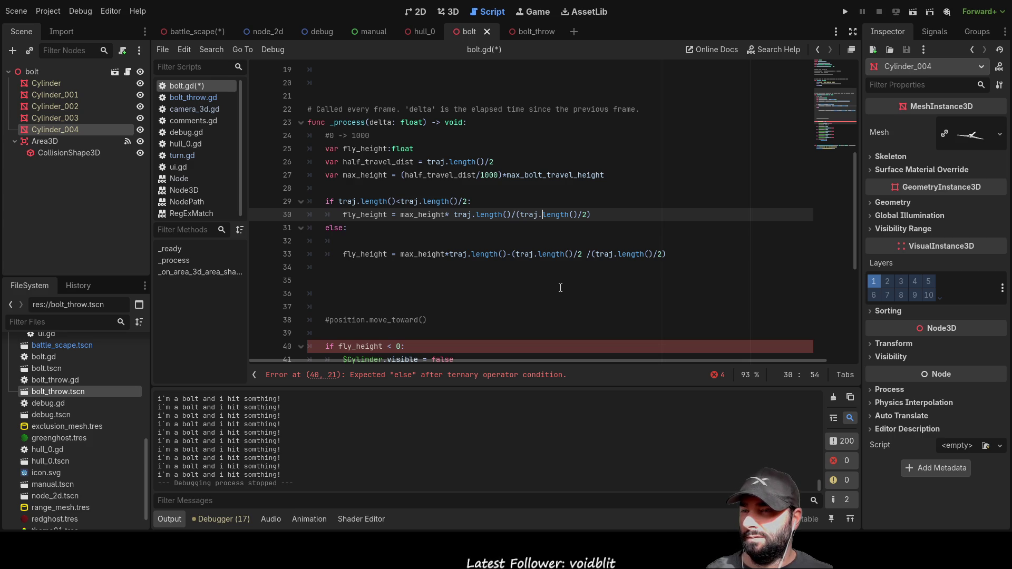
key(Right)
key(Right)
key(Right)
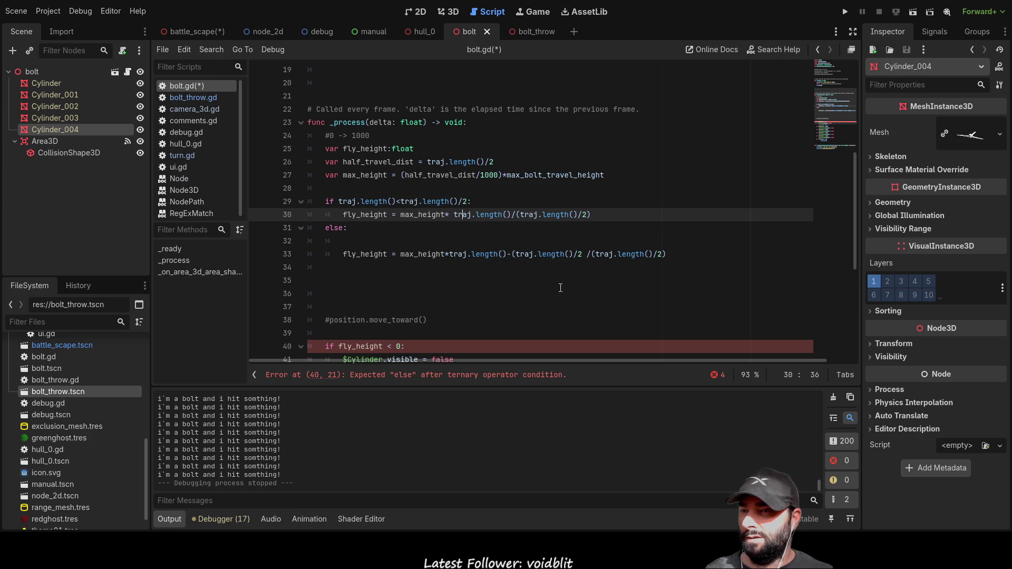
key(Left)
key(Left)
key(Left)
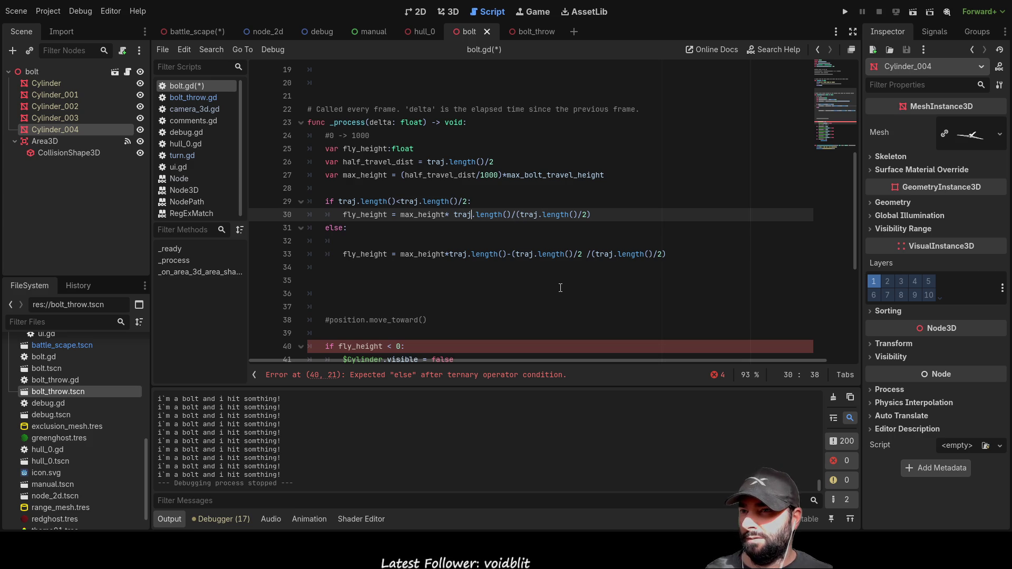
key(Left)
key(Left)
key(Left)
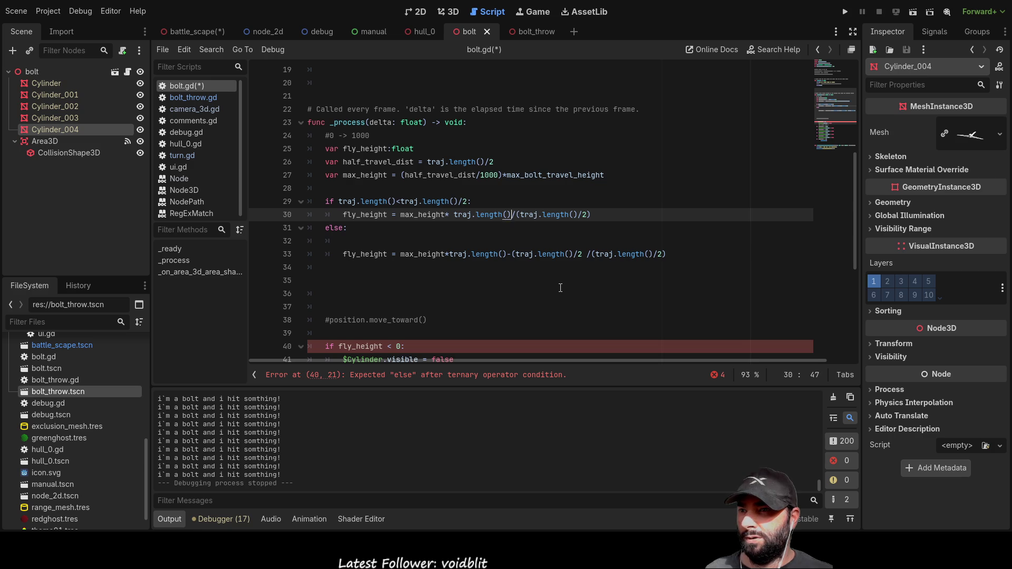
key(BackSpace)
key(Left)
key(Left)
key(Left)
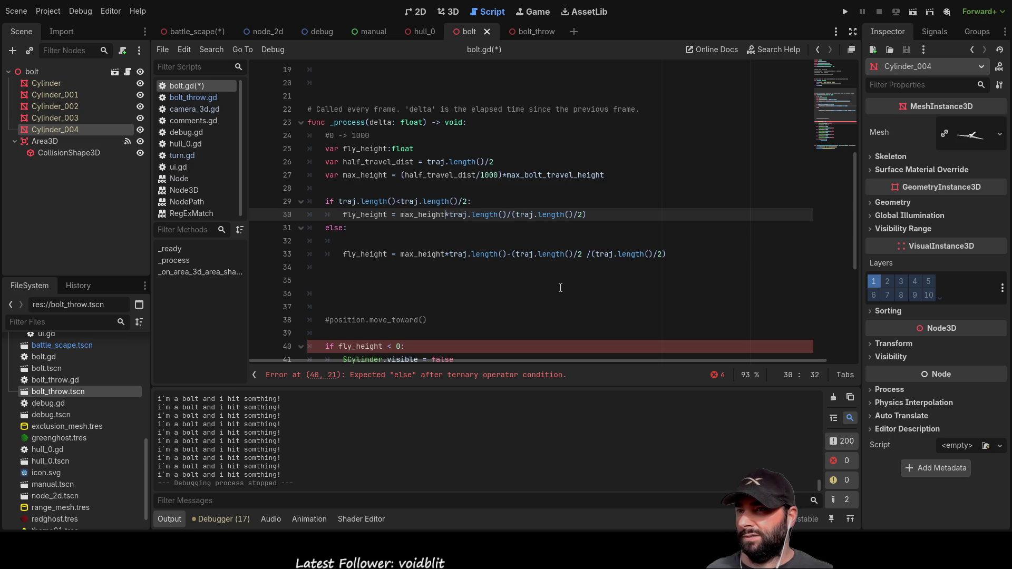
key(Right)
key(Right)
key(Right)
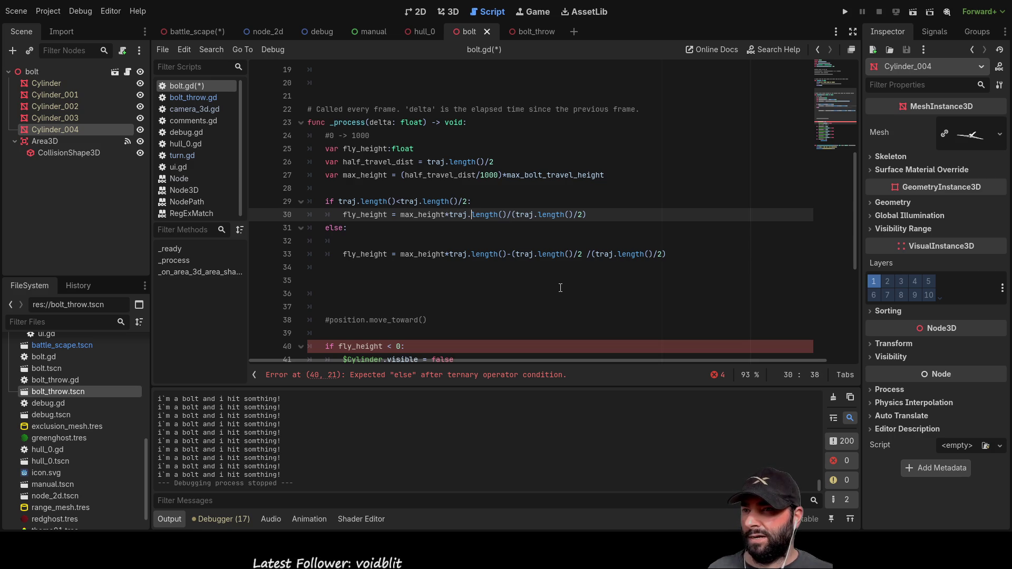
key(Down)
key(Down)
key(Down)
key(Left)
key(Left)
key(Left)
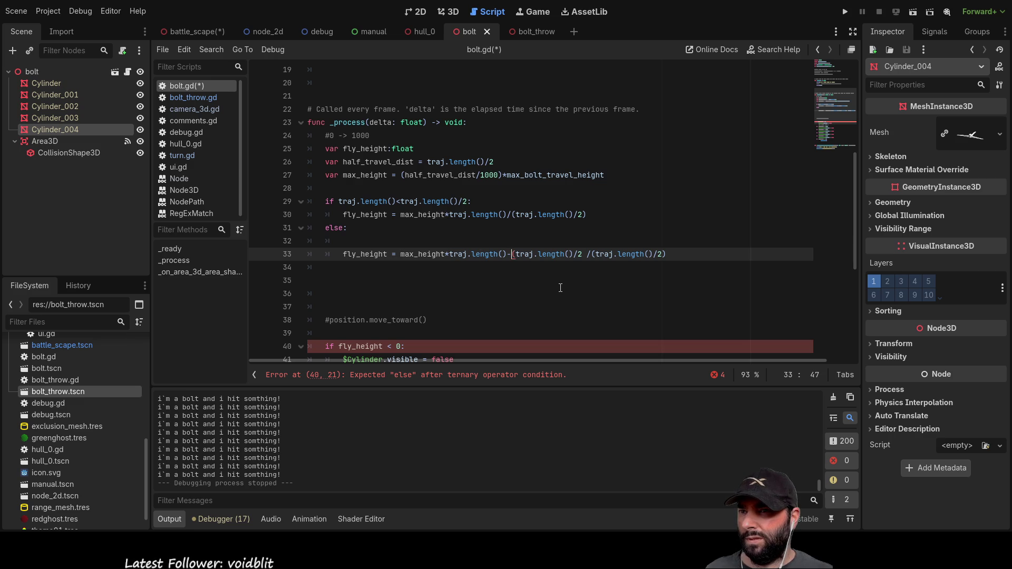
key(Up)
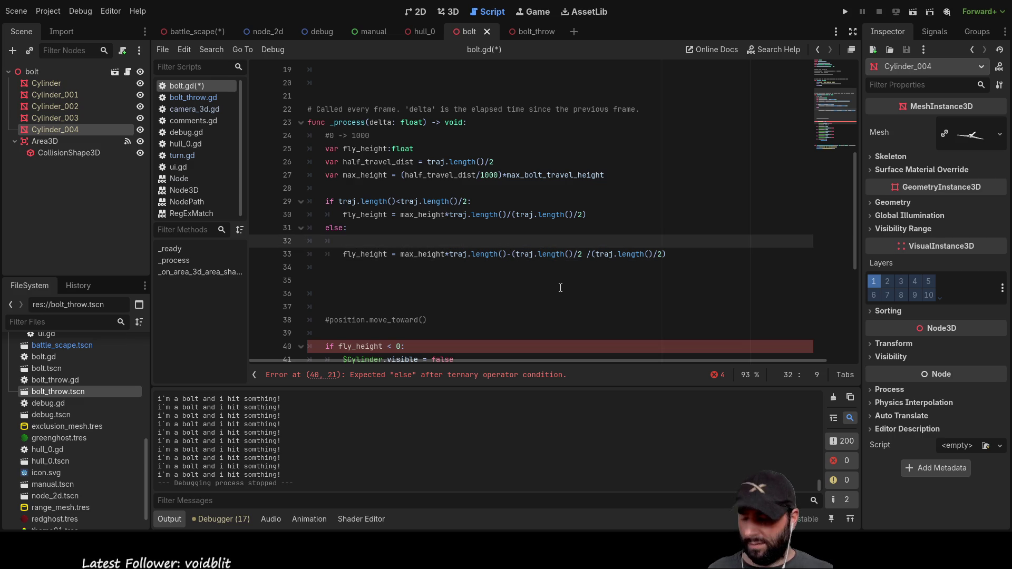
Step: Write a '50->100' note on the blank line and remove the else formula's stray opening parenthesis
text(50->100)
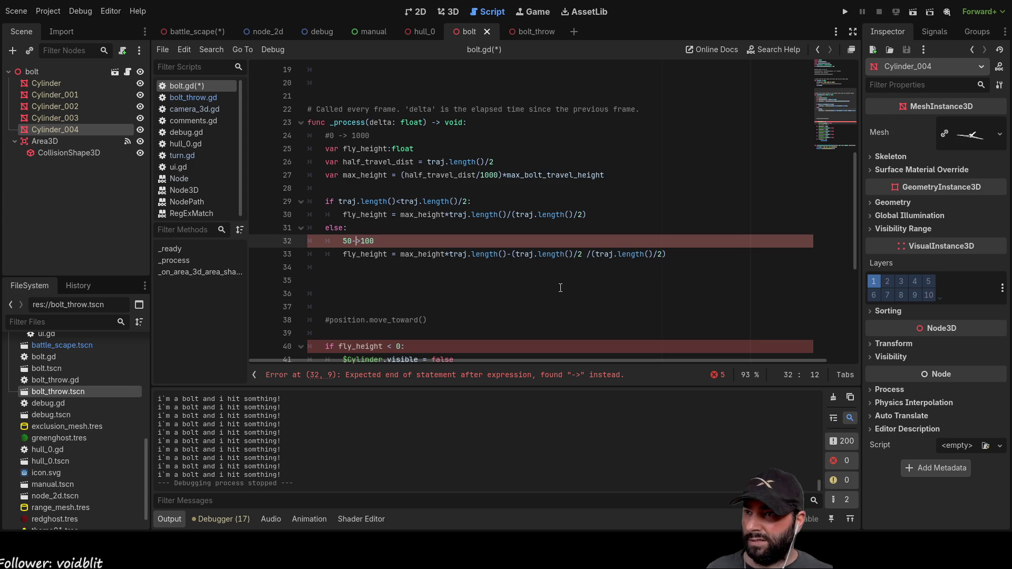
key(Down)
key(Right)
key(Right)
key(Right)
key(Right)
key(Right)
key(Right)
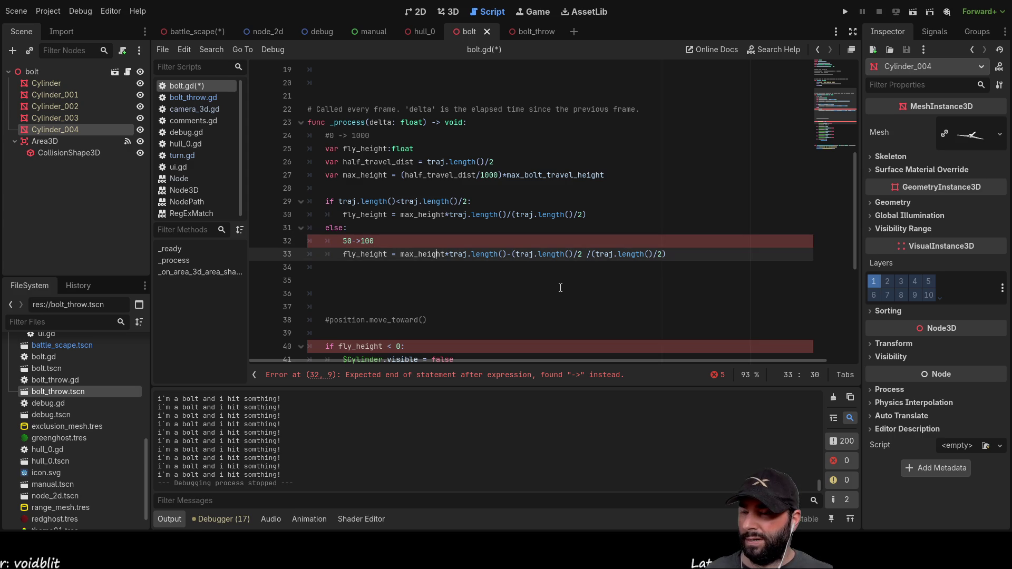
key(Left)
key(Left)
key(Left)
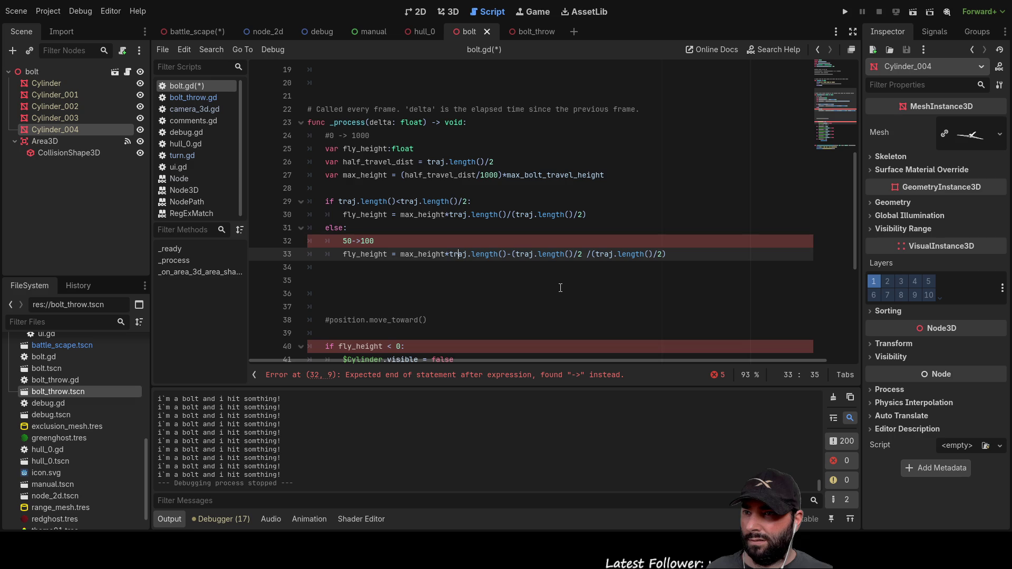
key(Left)
key(Left)
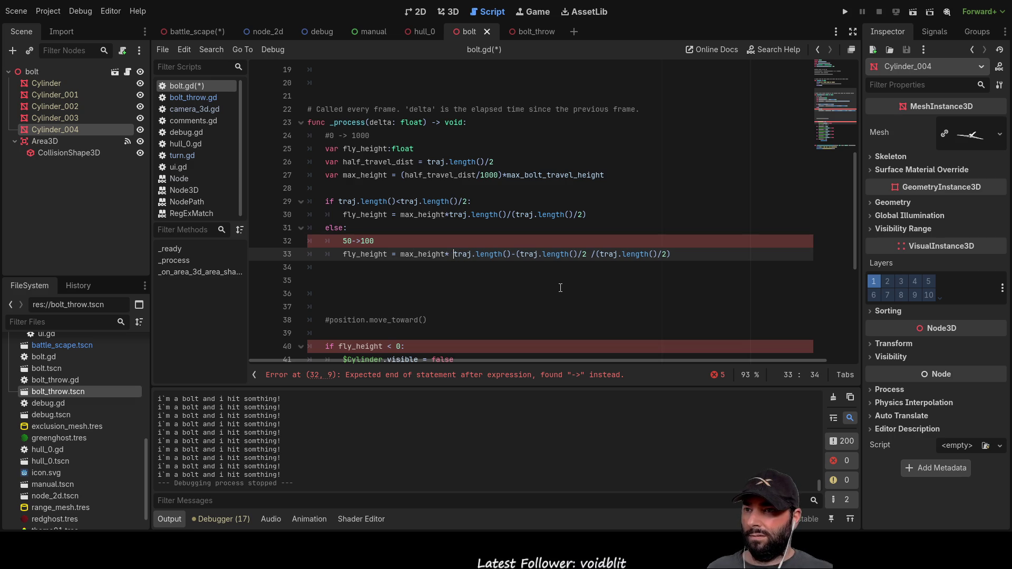
key(Left)
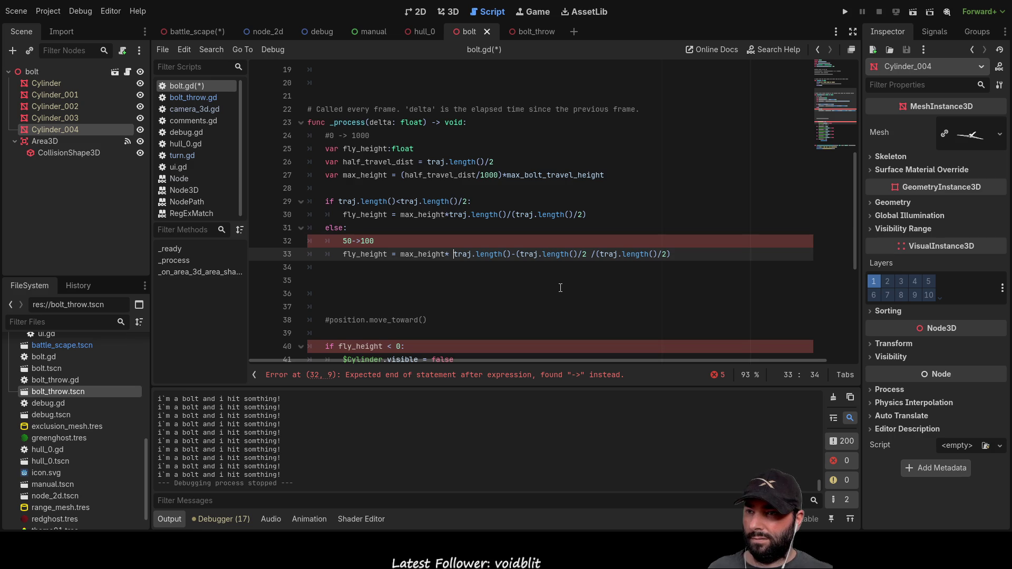
key(Right)
key(Right)
key(shift+Right)
key(shift+Right)
key(shift+Right)
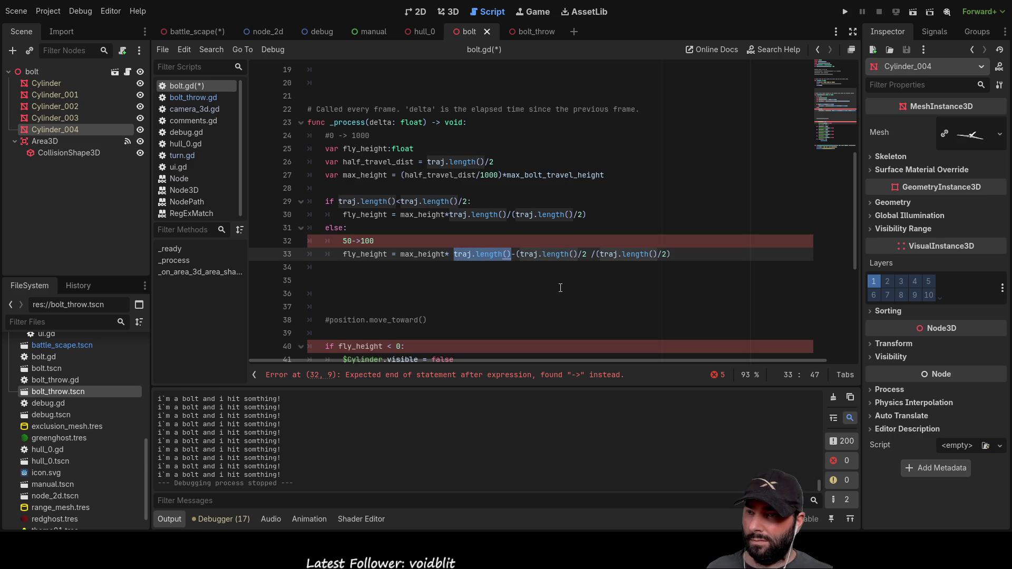
key(Right)
key(Right)
key(Right)
key(Right)
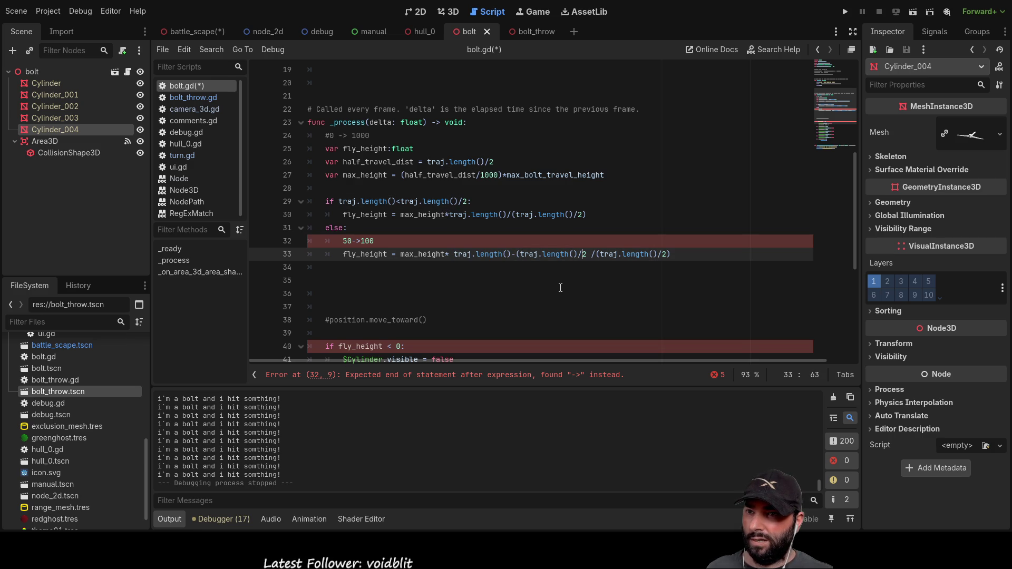
key(Right)
key(Right)
key(Right)
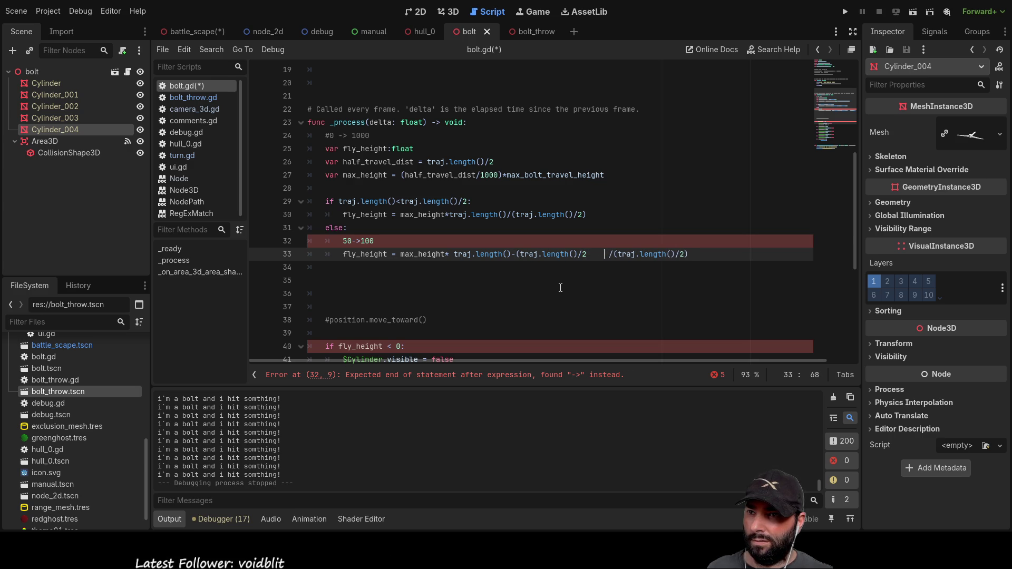
key(Left)
key(Left)
key(Left)
key(Left)
key(Left)
key(Left)
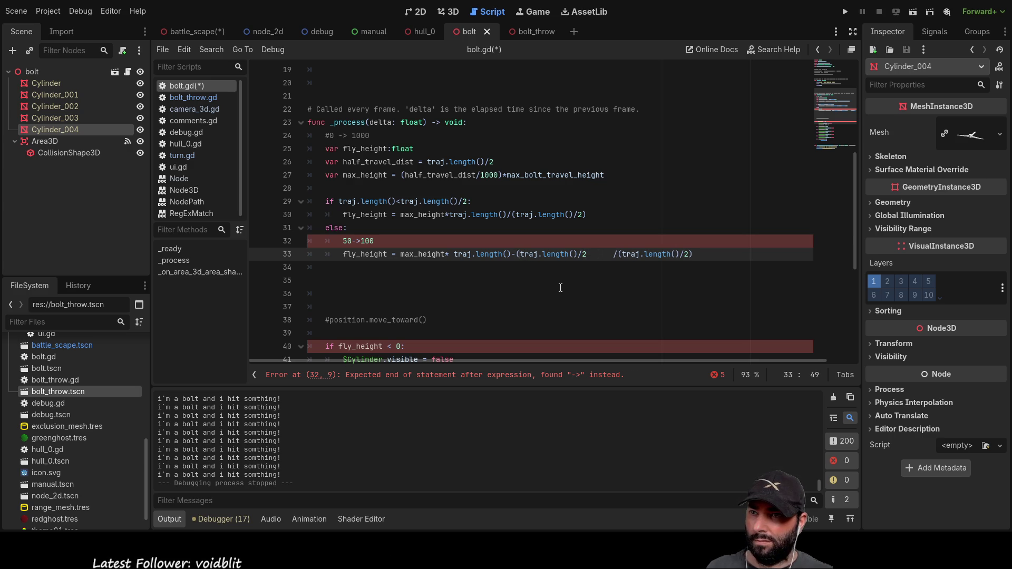
key(BackSpace)
key(Left)
key(Left)
key(Left)
Step: Delete the trailing division so the line reads max_height* traj.length()-traj.length()/2
key(Right)
key(Right)
key(Right)
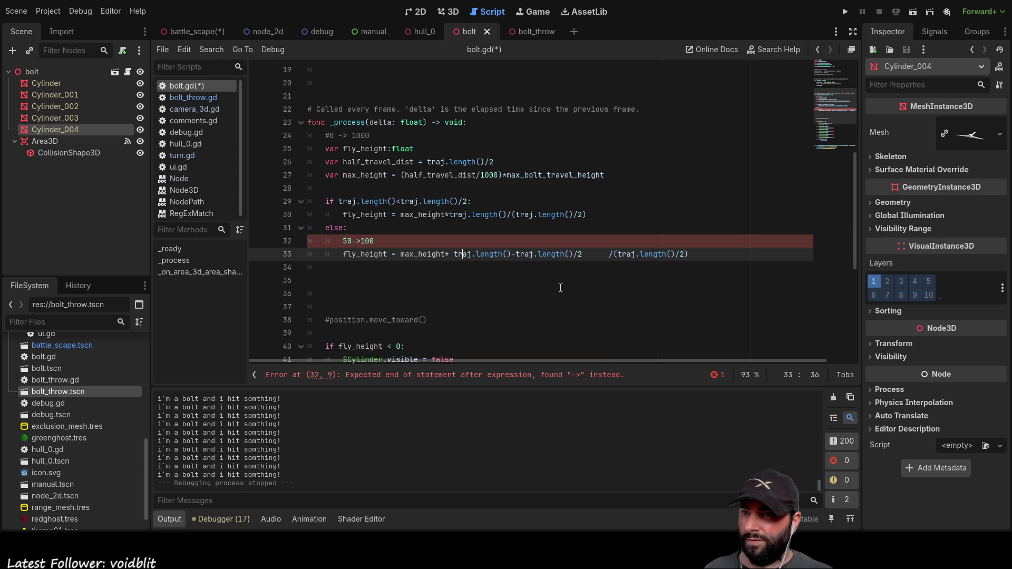
key(Right)
key(Right)
key(Right)
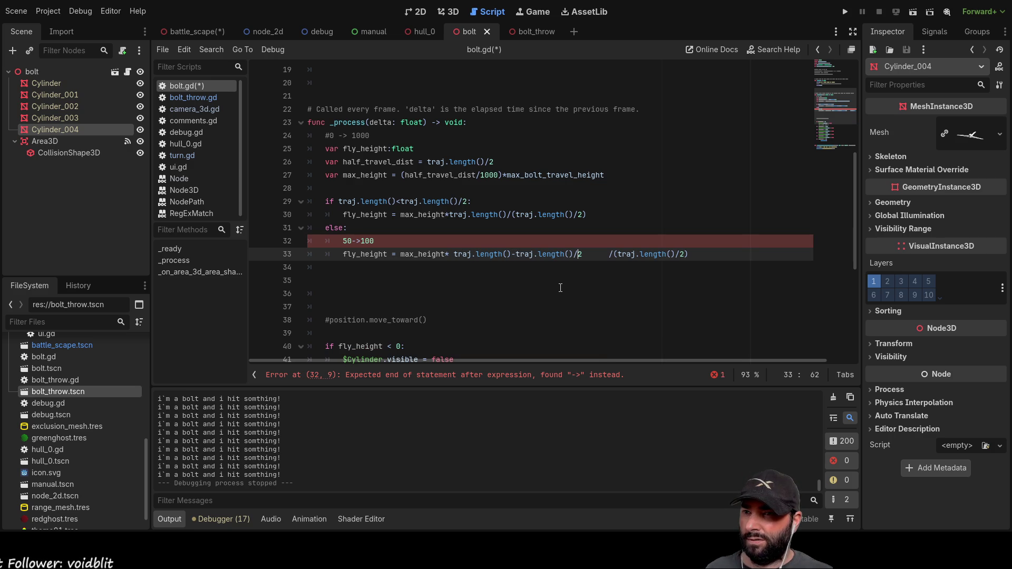
key(Right)
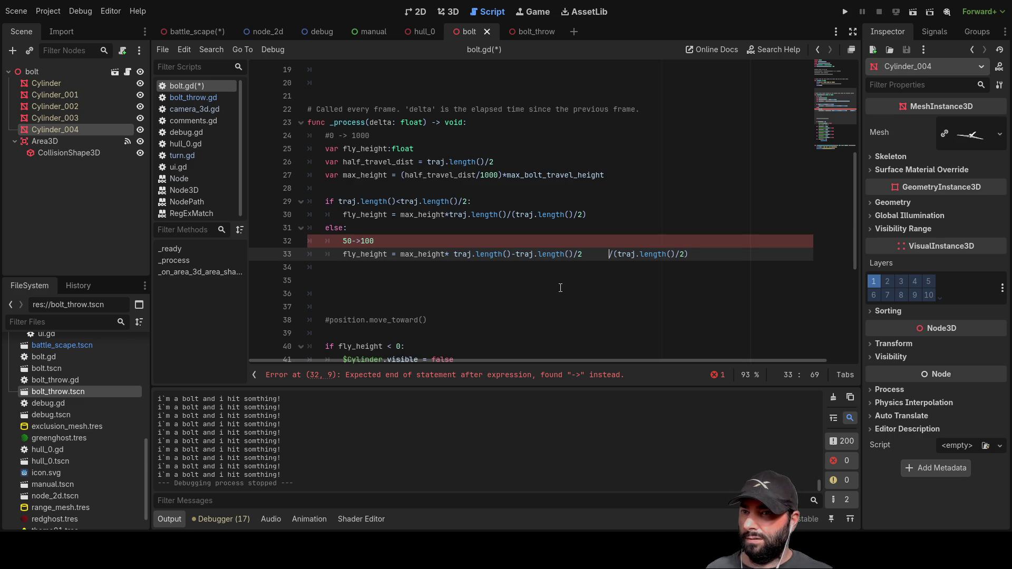
key(Delete)
key(Delete)
key(Delete)
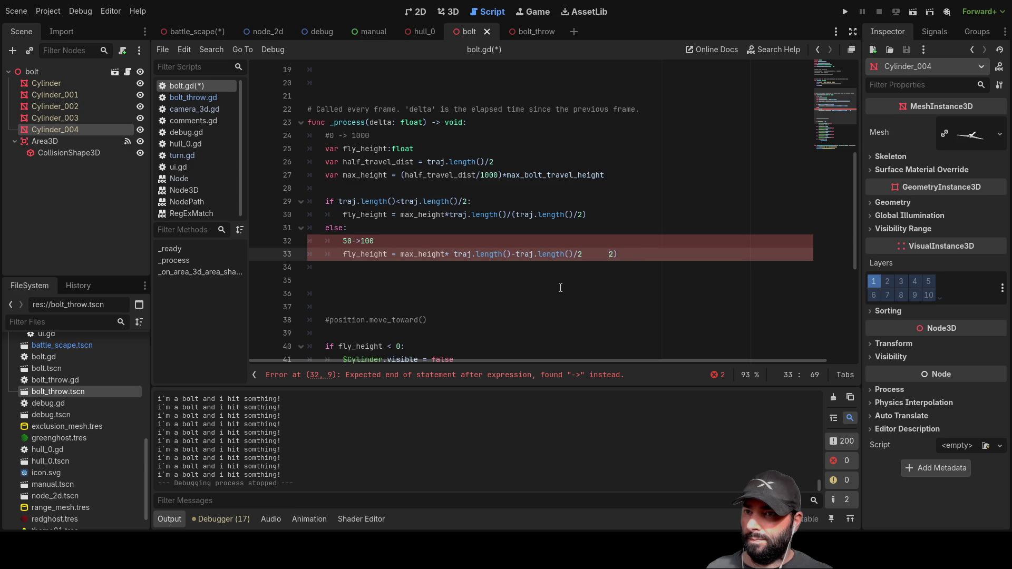
key(BackSpace)
key(BackSpace)
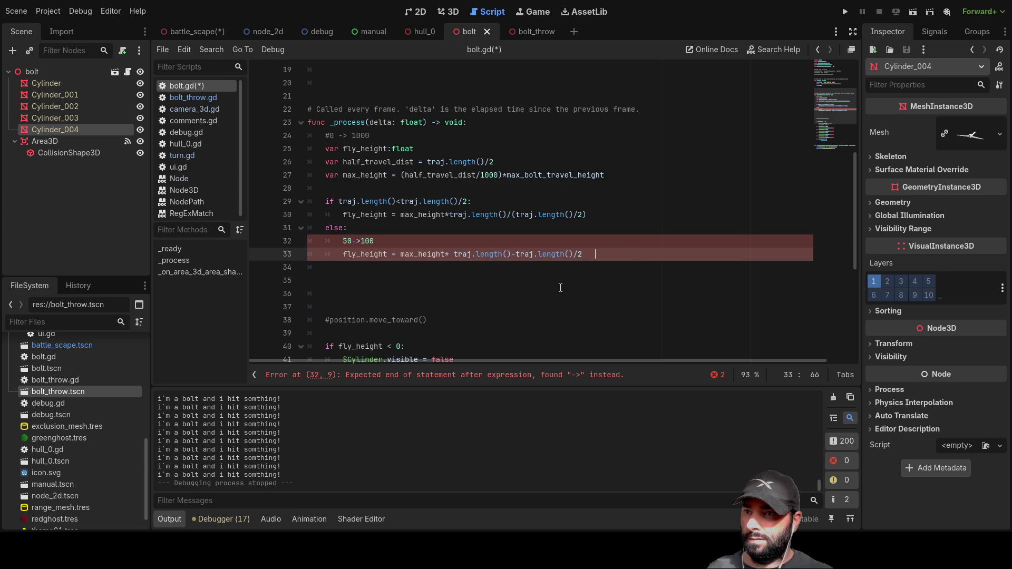
key(Left)
key(Left)
key(Left)
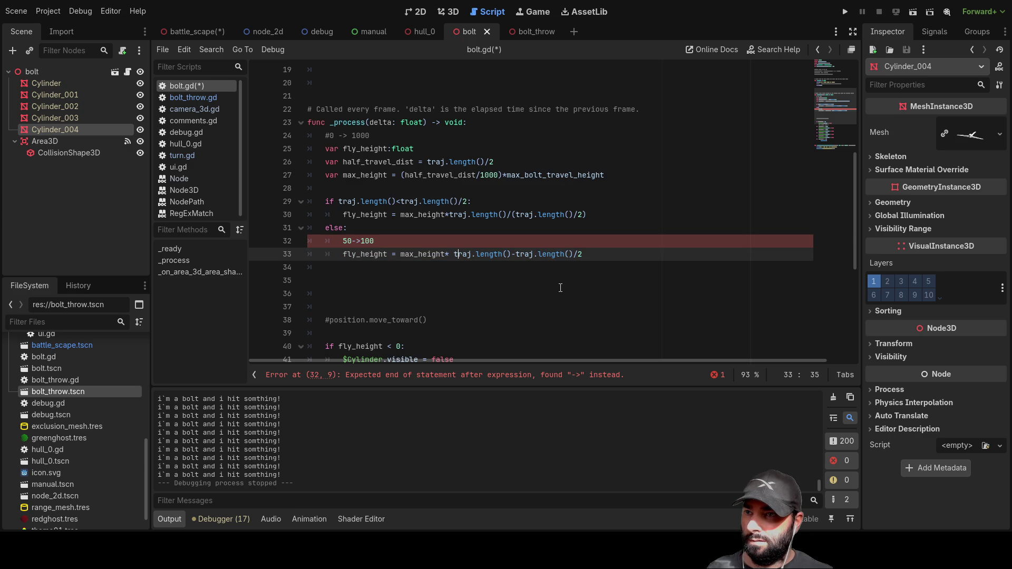
key(shift+Right)
key(shift+Right)
key(shift+Right)
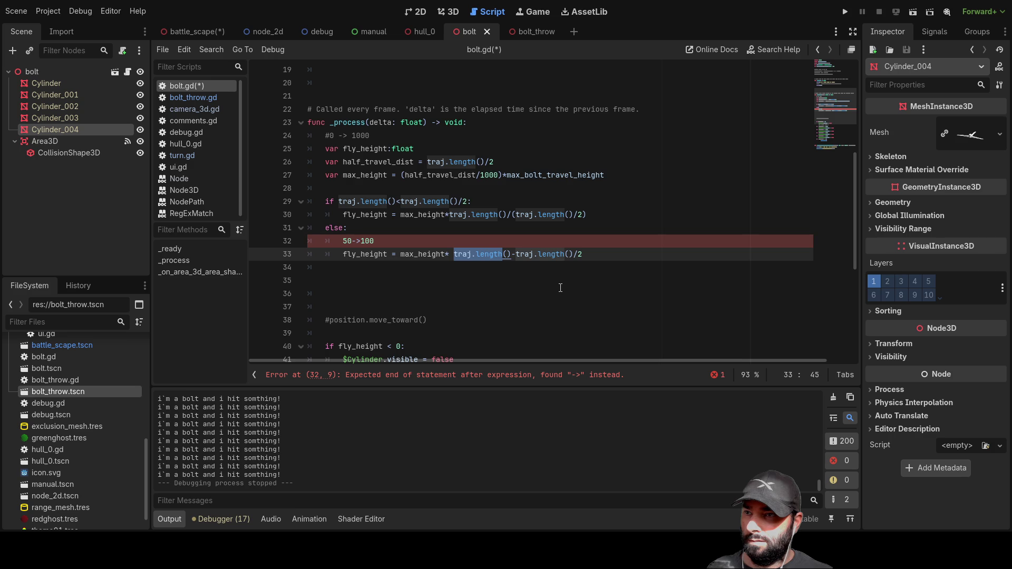
key(shift+Left)
key(shift+Left)
key(shift+Left)
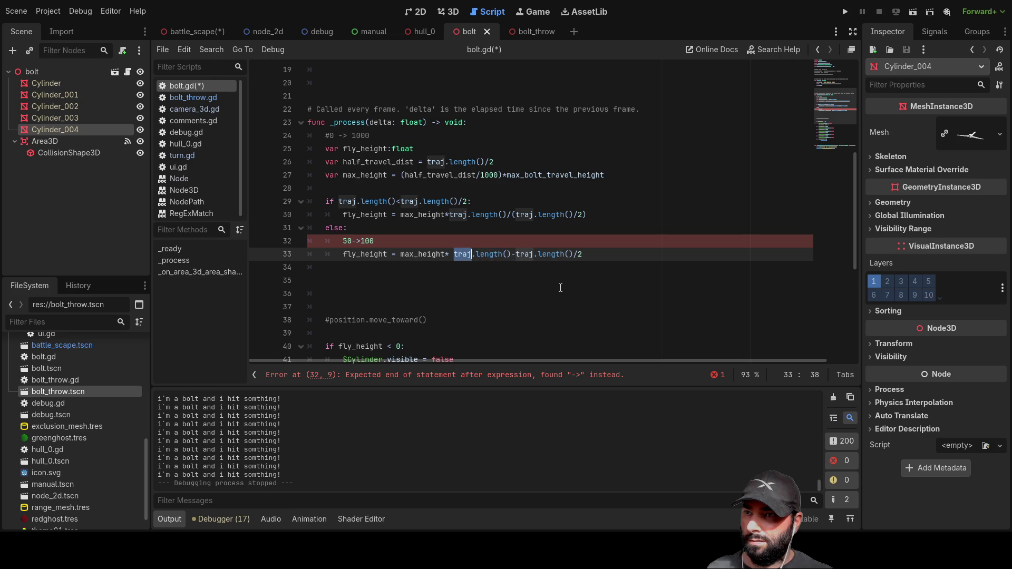
key(shift+Left)
key(shift+Left)
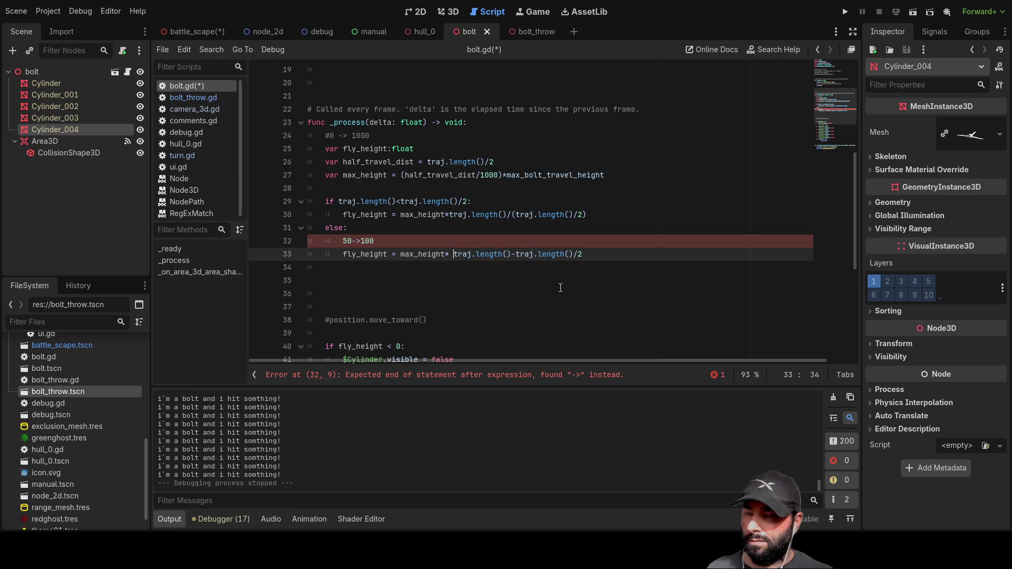
Step: Wrap the difference as 1-(traj.length()-traj.length()/2) and select the traj.length()/2 term
text(1-()
key(Right)
key(Right)
key(Right)
key(Right)
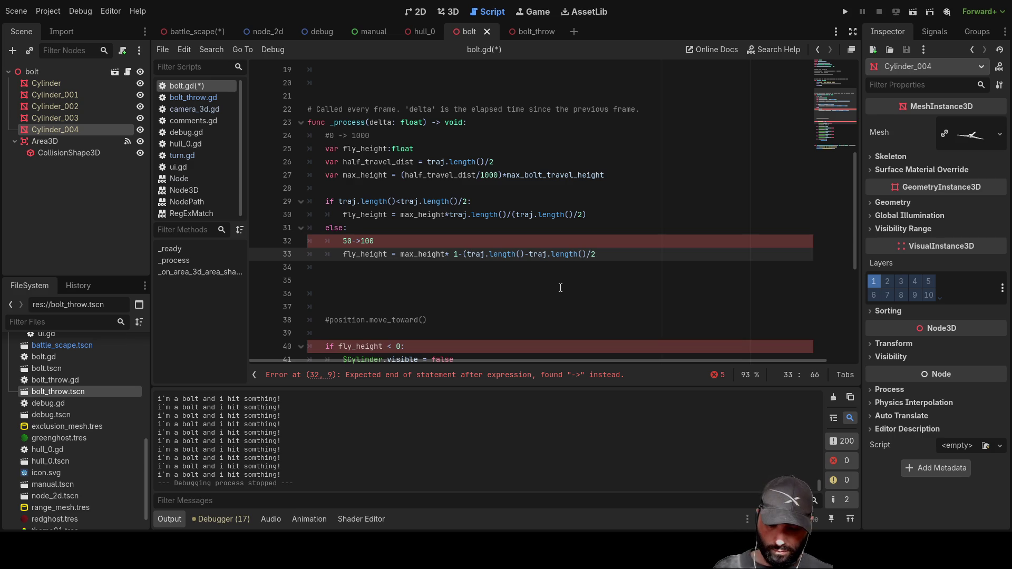
text())
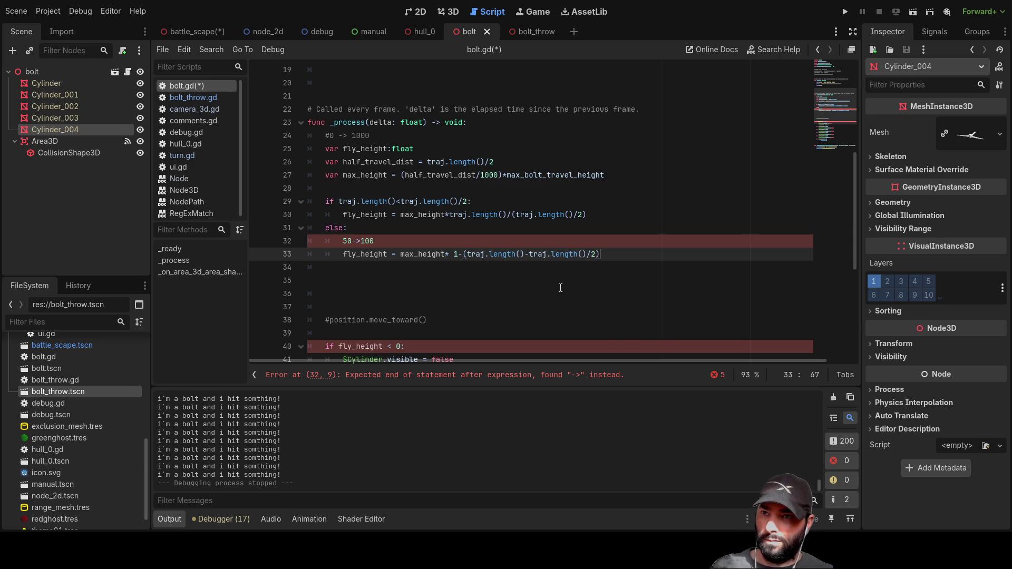
key(Left)
key(Left)
key(Left)
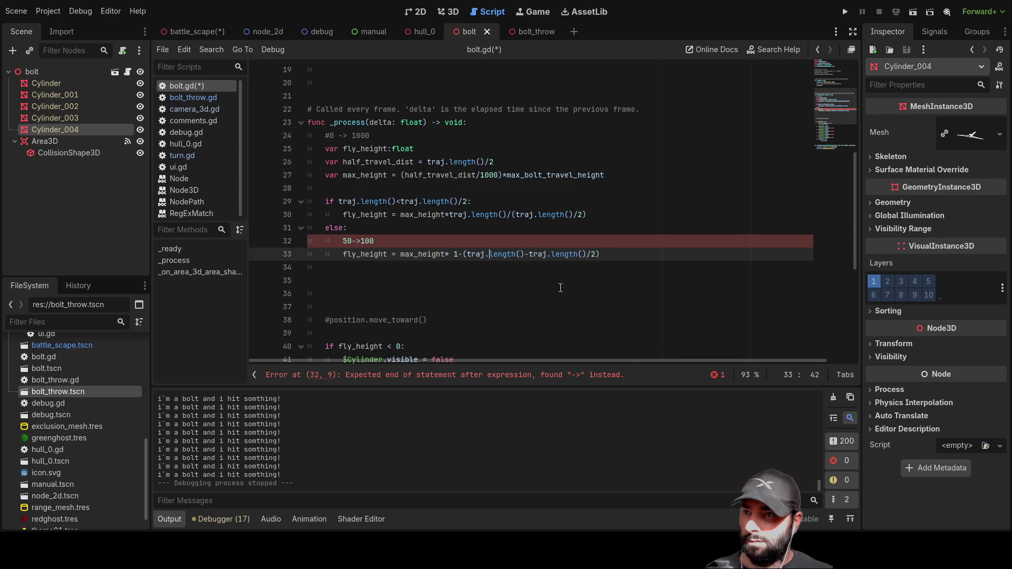
key(Right)
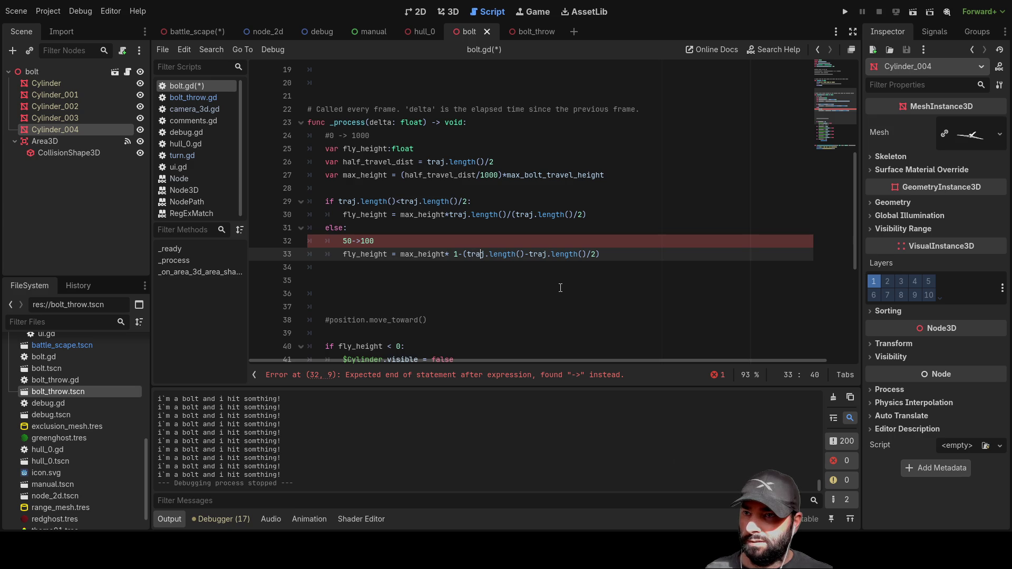
key(Right)
key(Right)
key(Right)
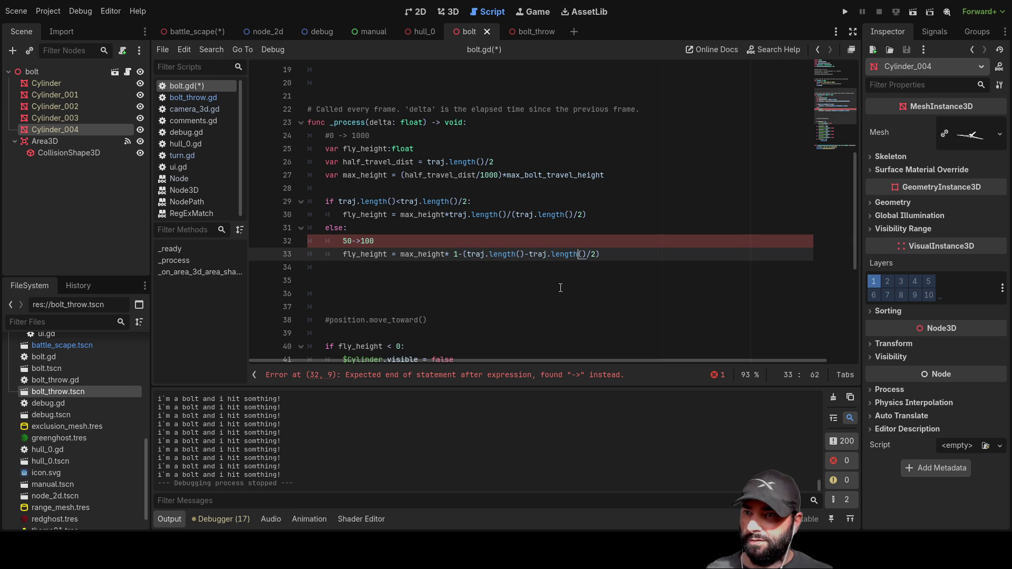
key(Left)
key(Left)
key(Left)
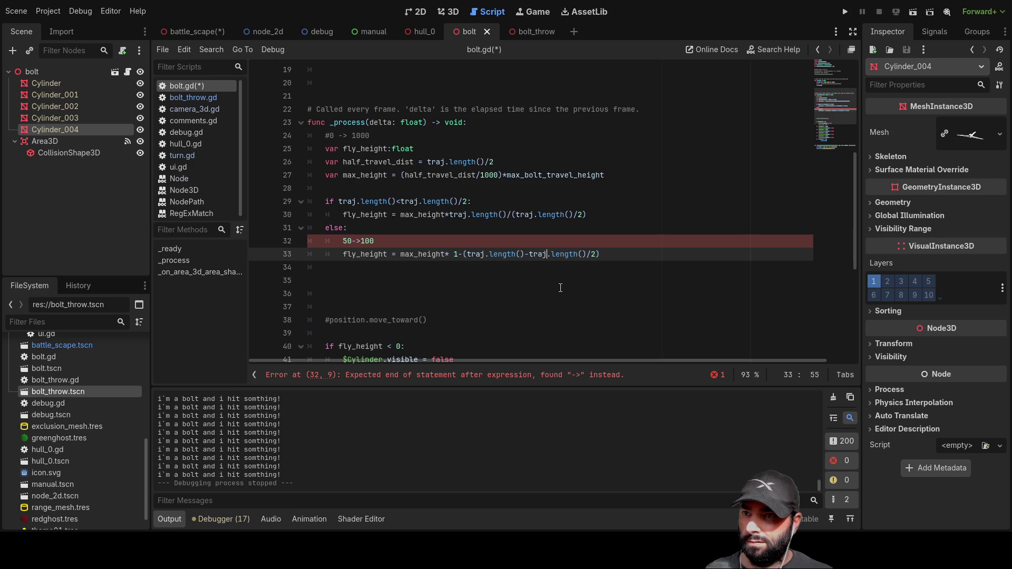
key(Left)
key(shift+Right)
key(shift+Right)
key(shift+Right)
key(ctrl+c)
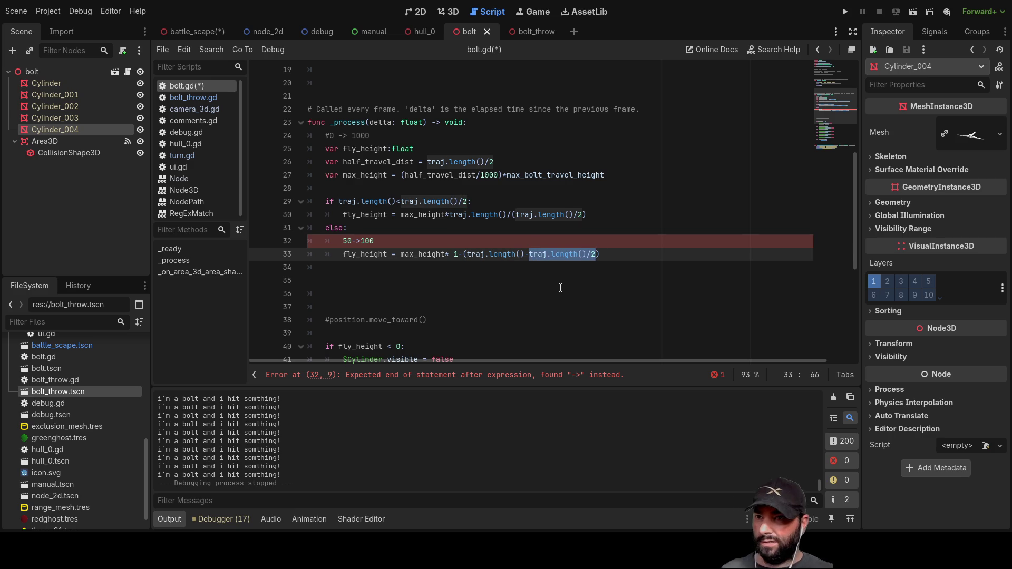
Step: Append /traj.length()/2) and add a second bracket around the difference
key(End)
text(/)
key(ctrl+v)
text())
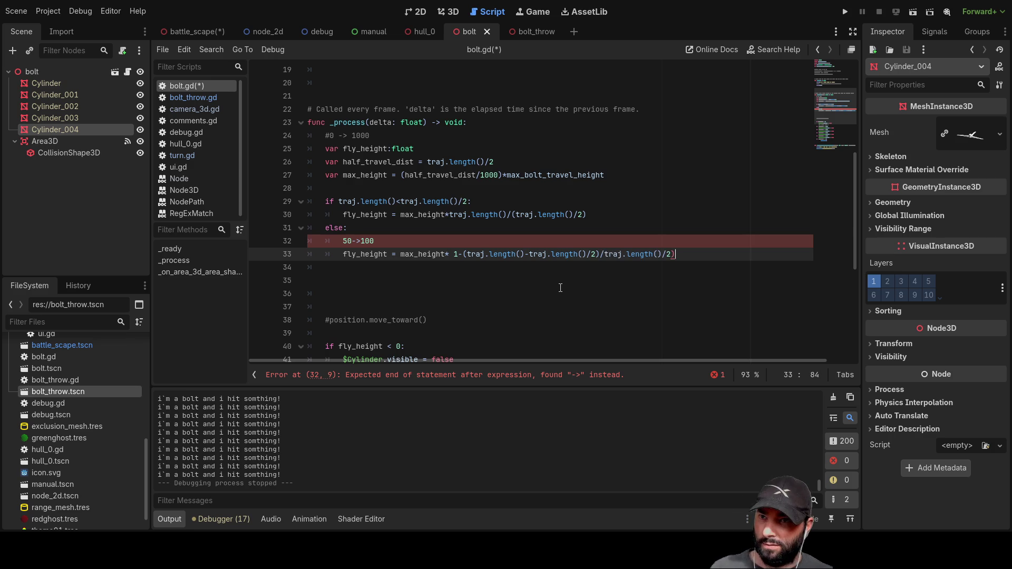
key(Left)
key(Left)
key(Left)
key(Left)
key(Left)
key(Left)
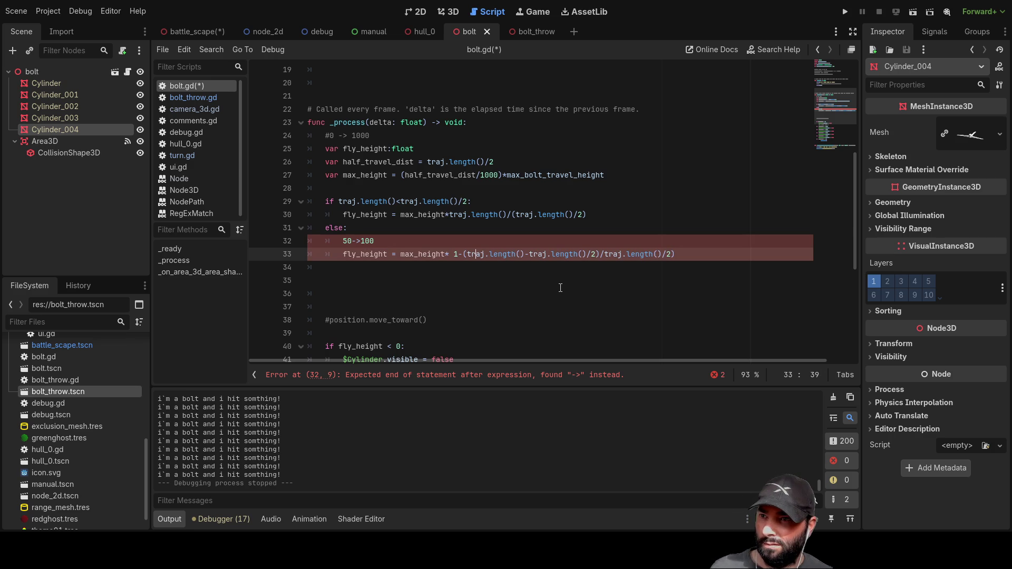
text(()
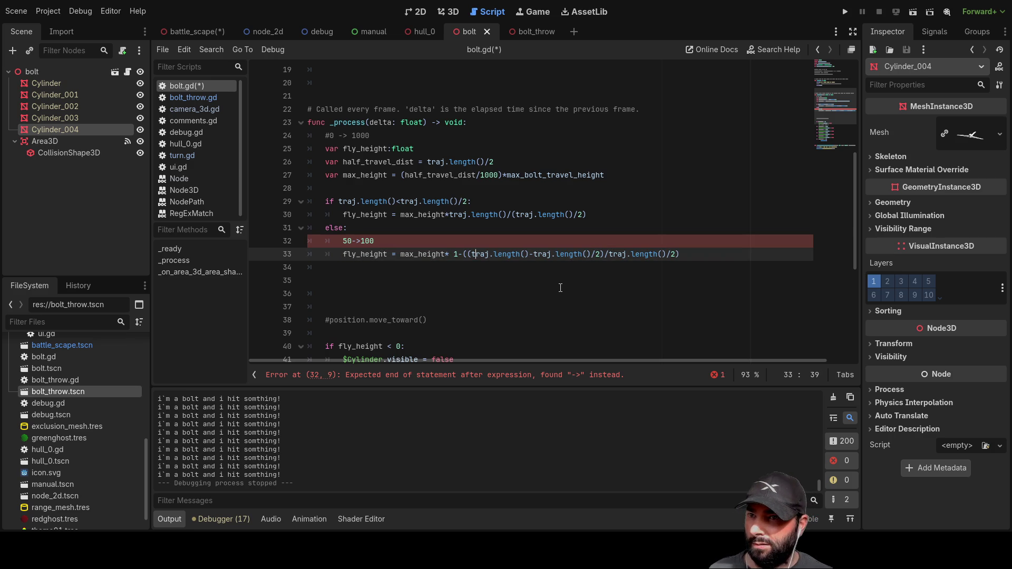
Step: Delete the 50->100 note line and run the current scene to test the bolt
key(Up)
key(BackSpace)
key(BackSpace)
key(BackSpace)
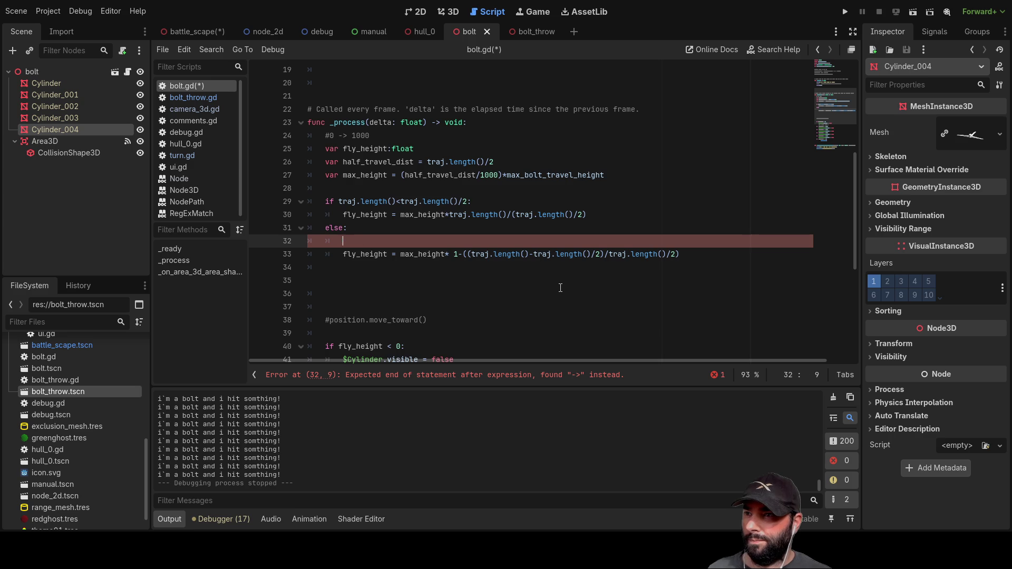
key(BackSpace)
key(Down)
key(Down)
key(Up)
key(Up)
scroll(561, 288, up, 3)
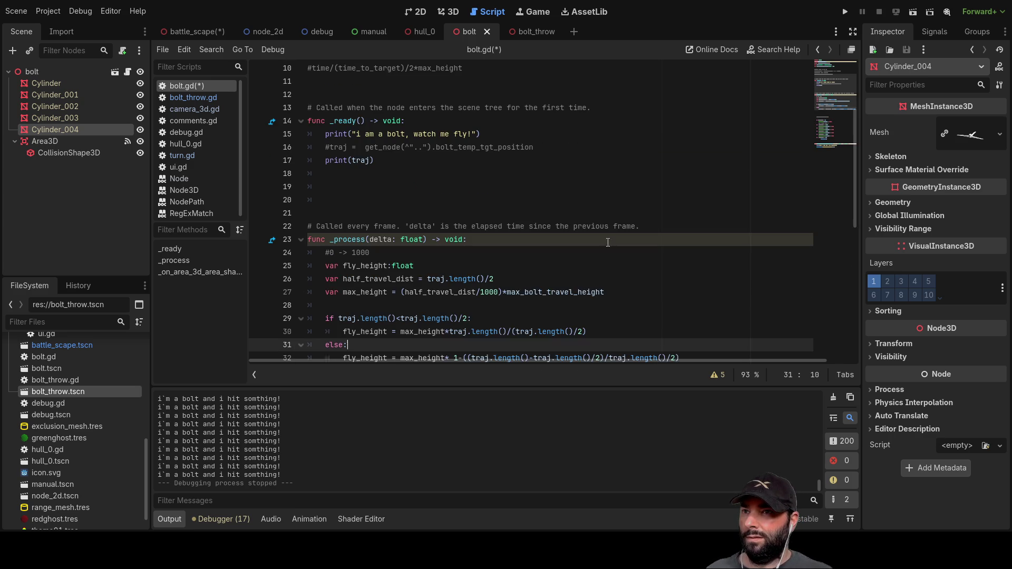
click(912, 15)
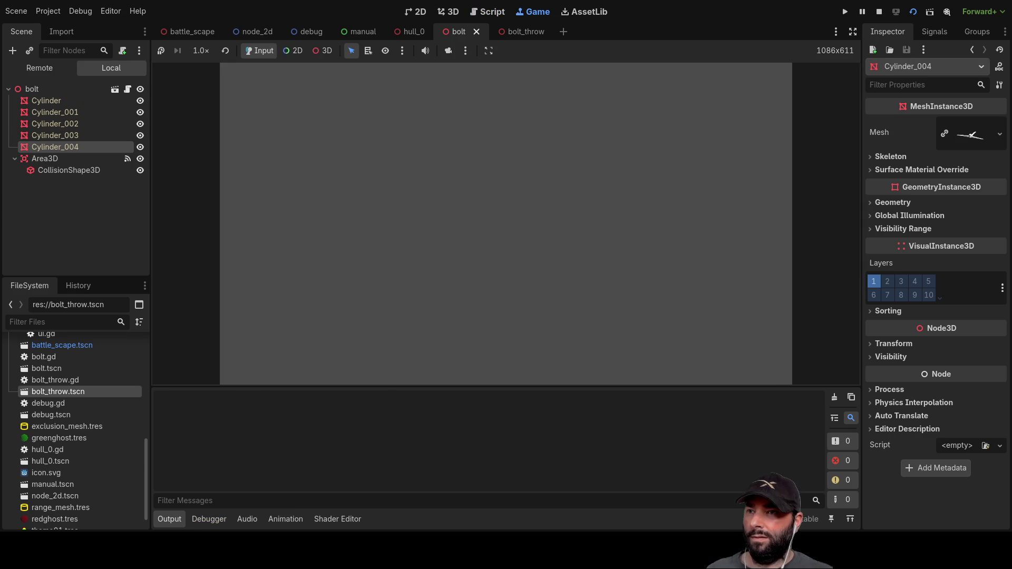
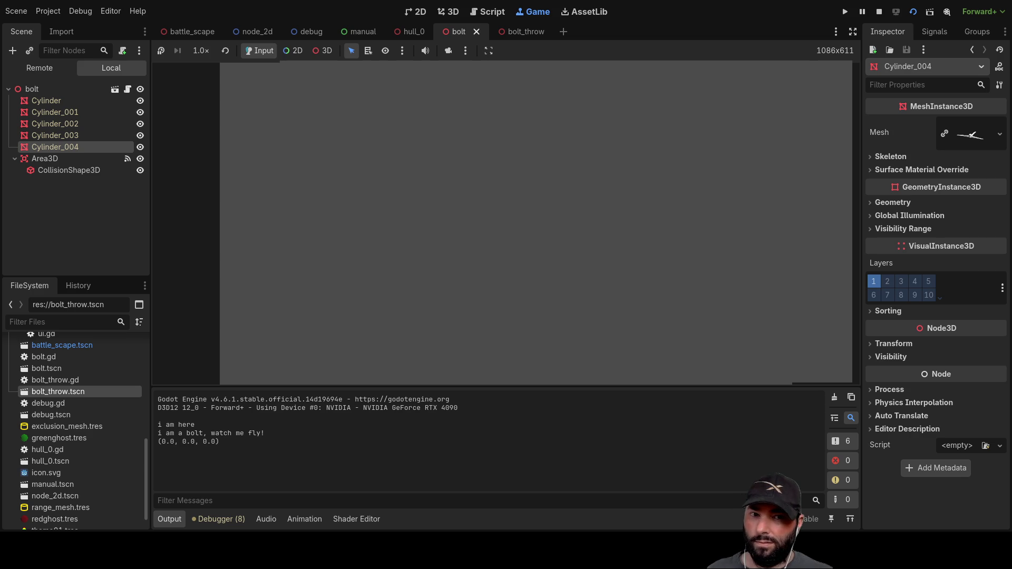
Step: Stop the running game and delete the empty line 28 in bolt.gd's _process
click(878, 12)
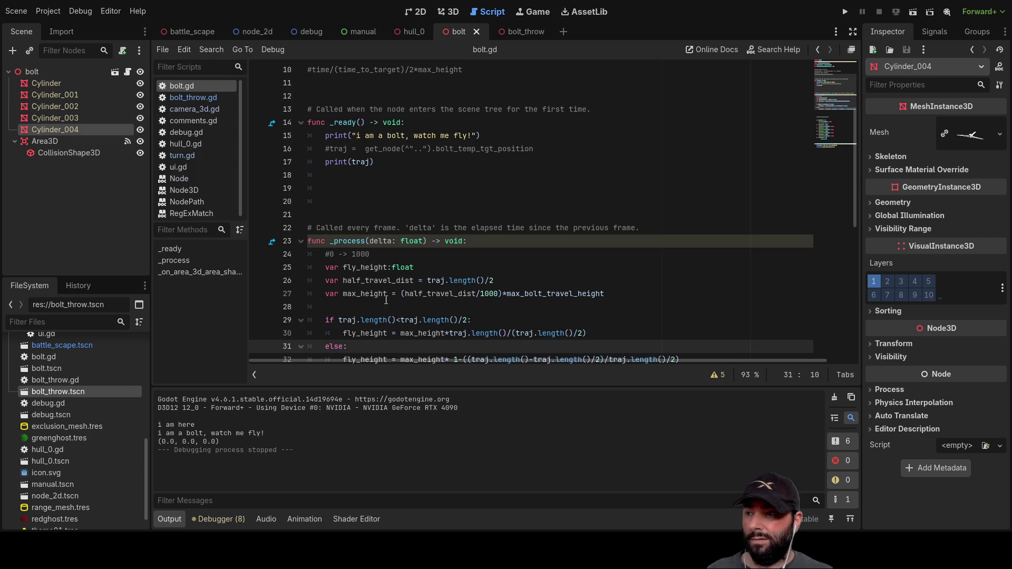
scroll(373, 317, down, 4)
key(Down)
key(Down)
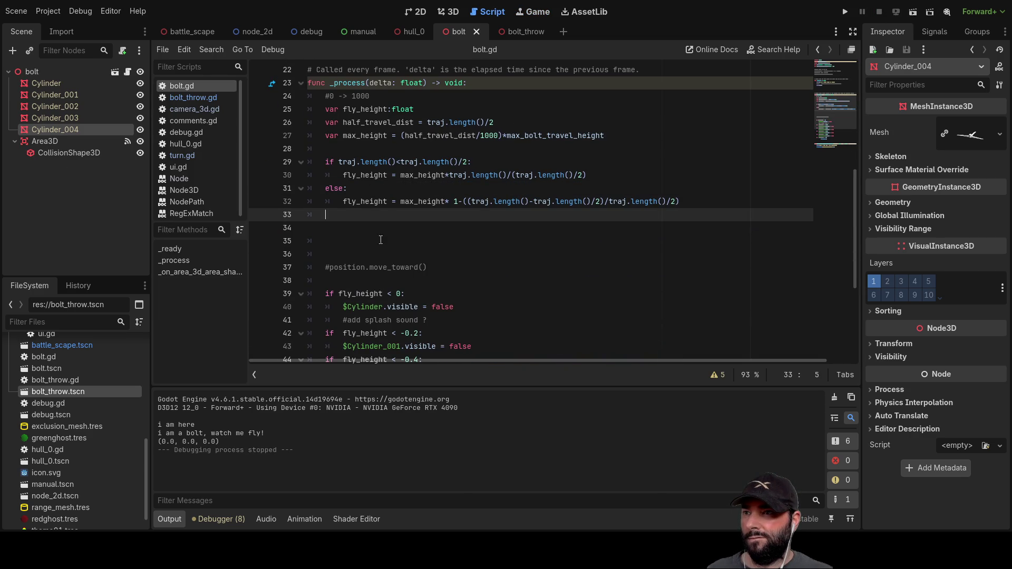
key(Up)
key(Up)
key(Up)
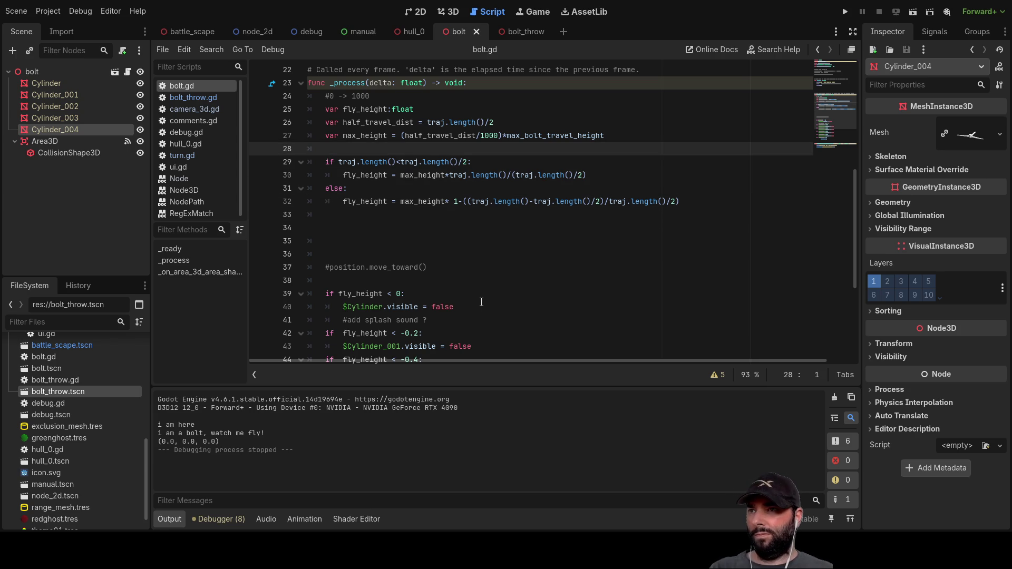
key(BackSpace)
key(Down)
key(Down)
key(Down)
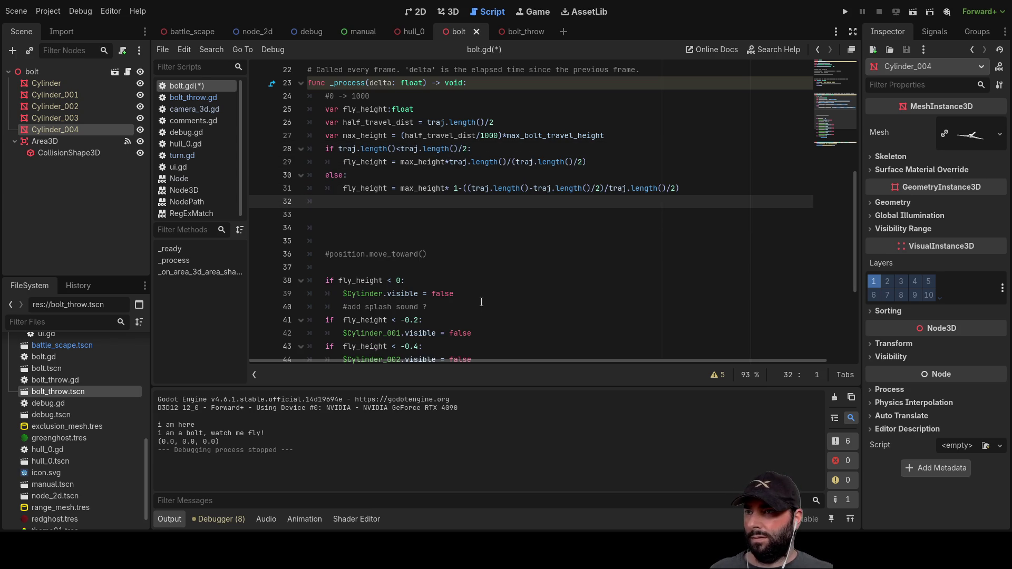
Step: Add print(fly_height) after the fly height if/else block and run the current scene
scroll(413, 268, up, 3)
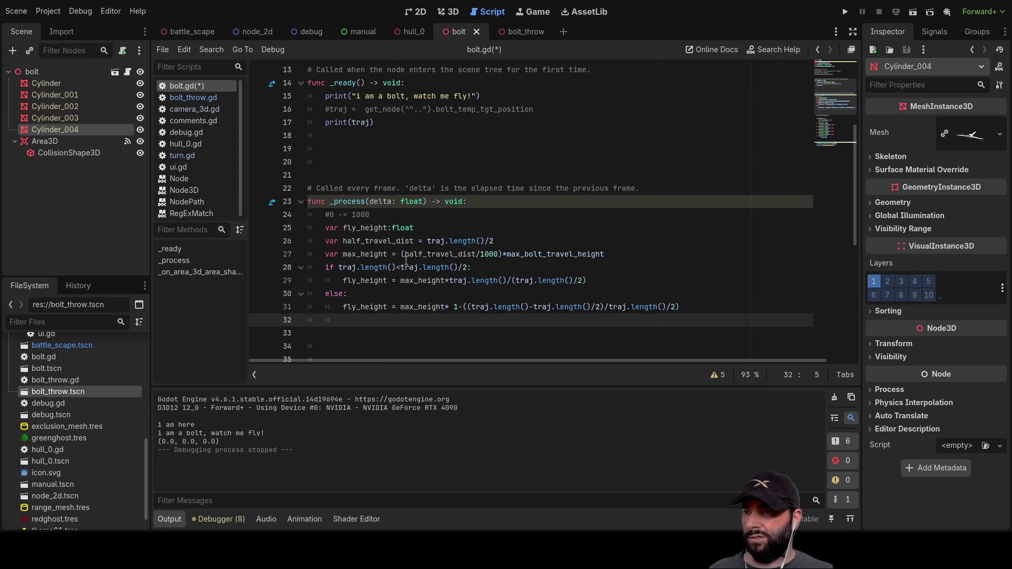
scroll(390, 261, up, 2)
scroll(369, 211, down, 2)
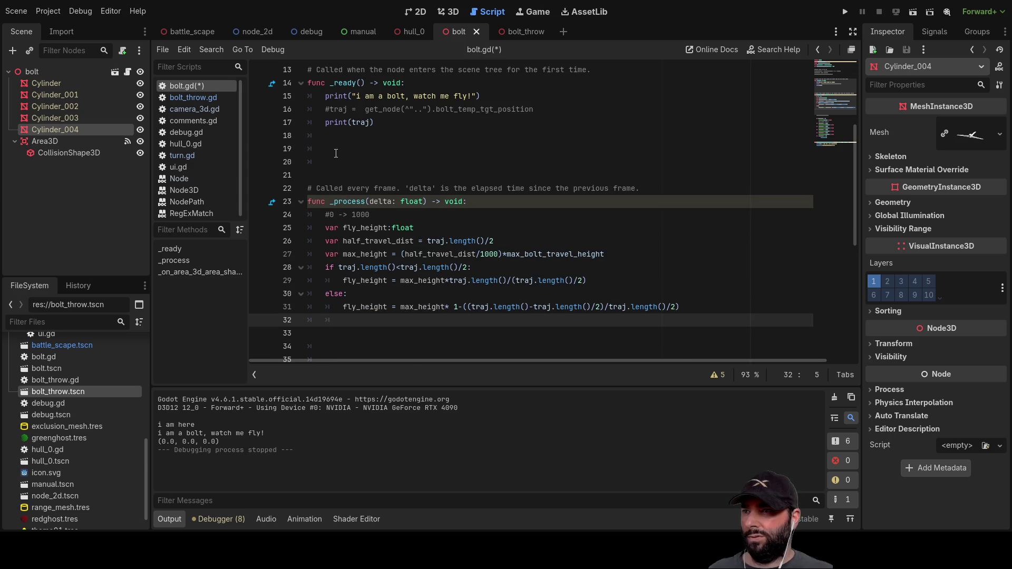
scroll(405, 320, down, 1)
text(print())
double_click(372, 268)
key(ctrl+c)
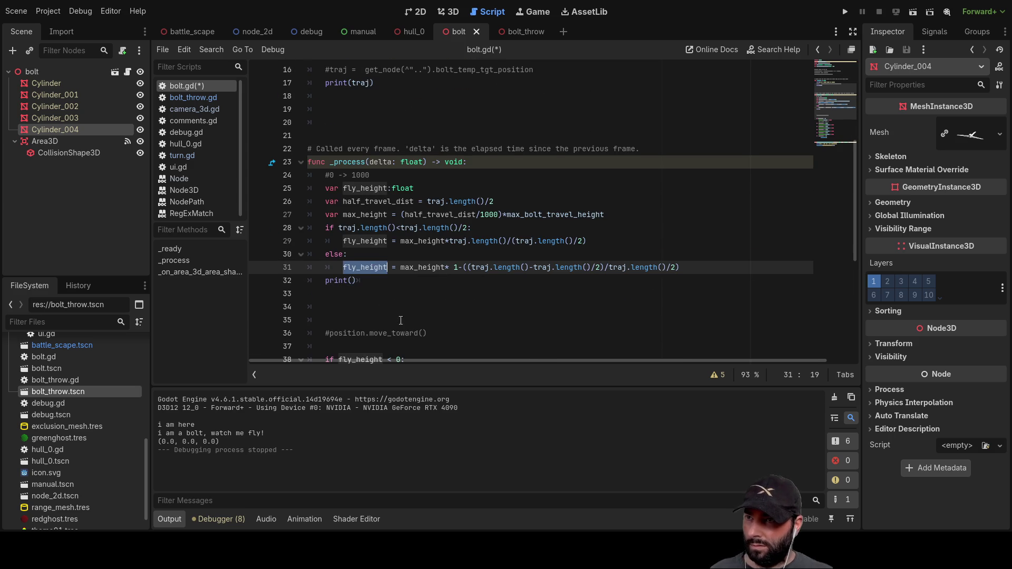
click(351, 280)
key(ctrl+v)
click(501, 322)
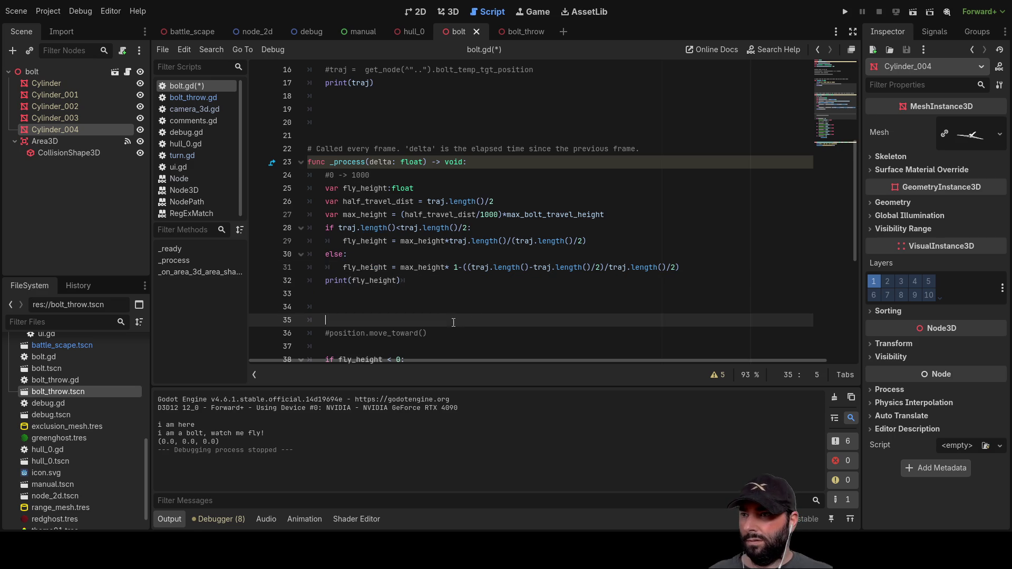
click(925, 16)
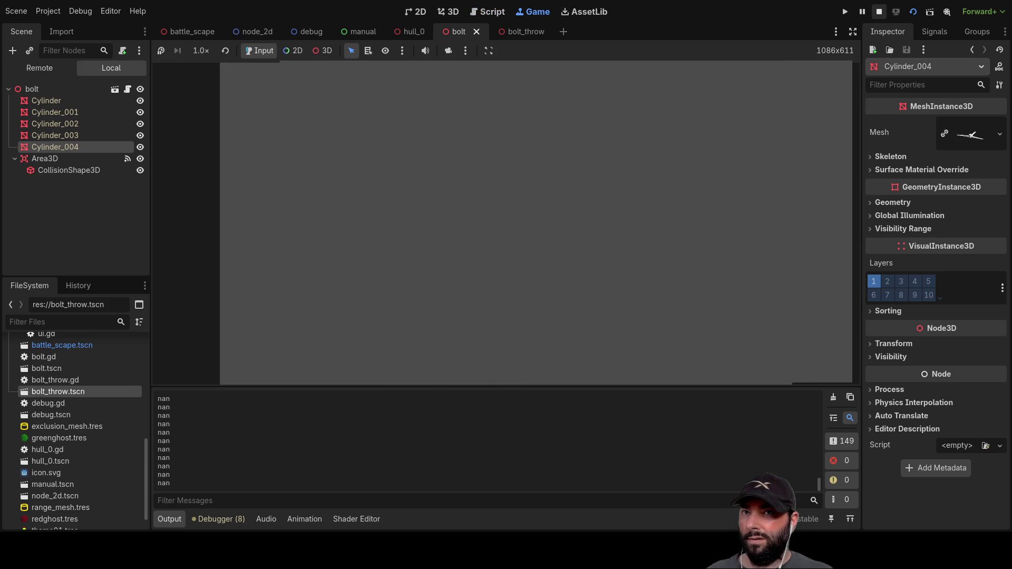
Step: Stop the nan-printing test run, then highlight uses of fly_height and half_travel_dist in bolt.gd
click(878, 11)
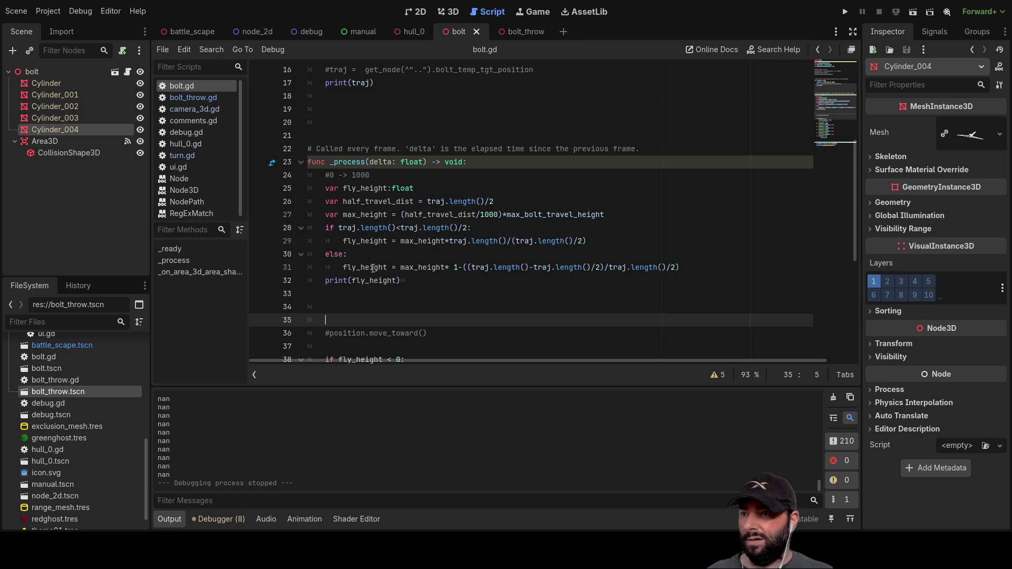
scroll(404, 288, up, 5)
scroll(409, 278, down, 4)
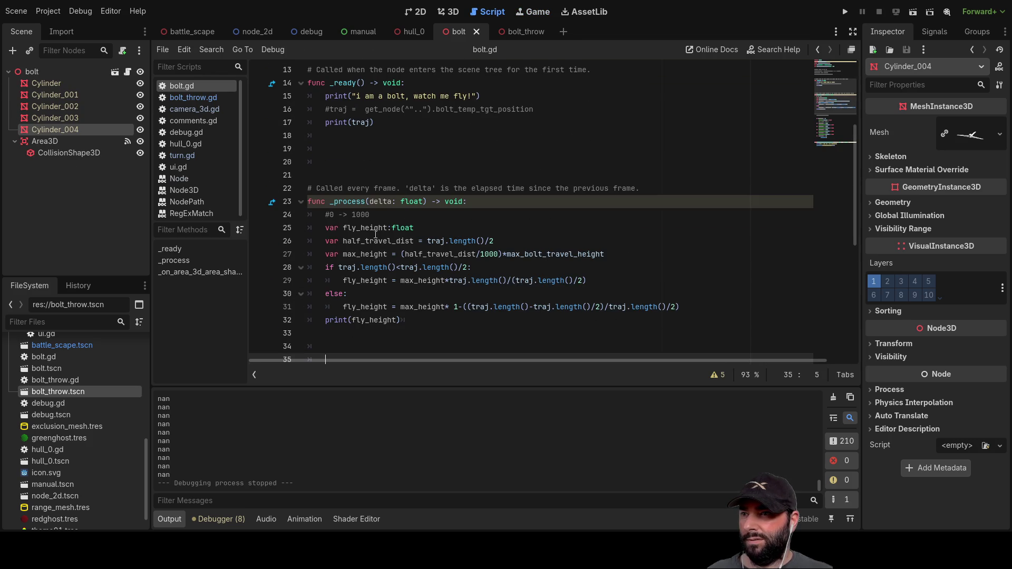
double_click(370, 229)
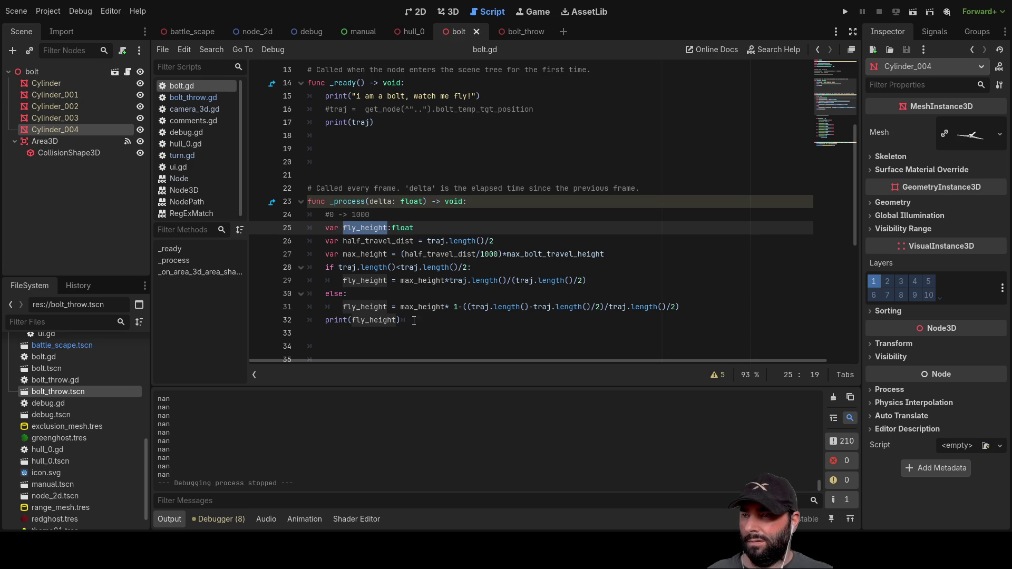
scroll(515, 286, up, 4)
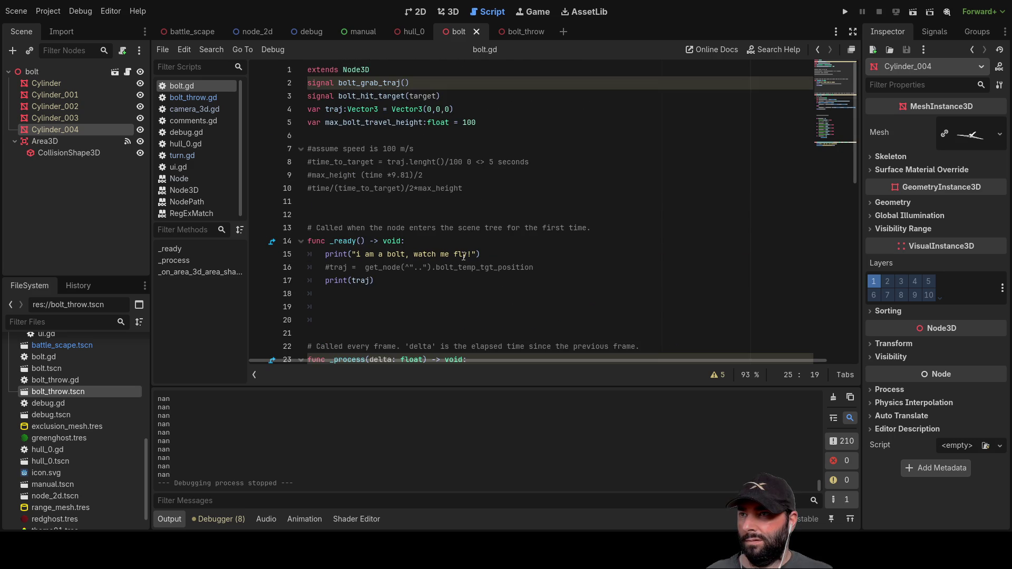
scroll(464, 257, down, 4)
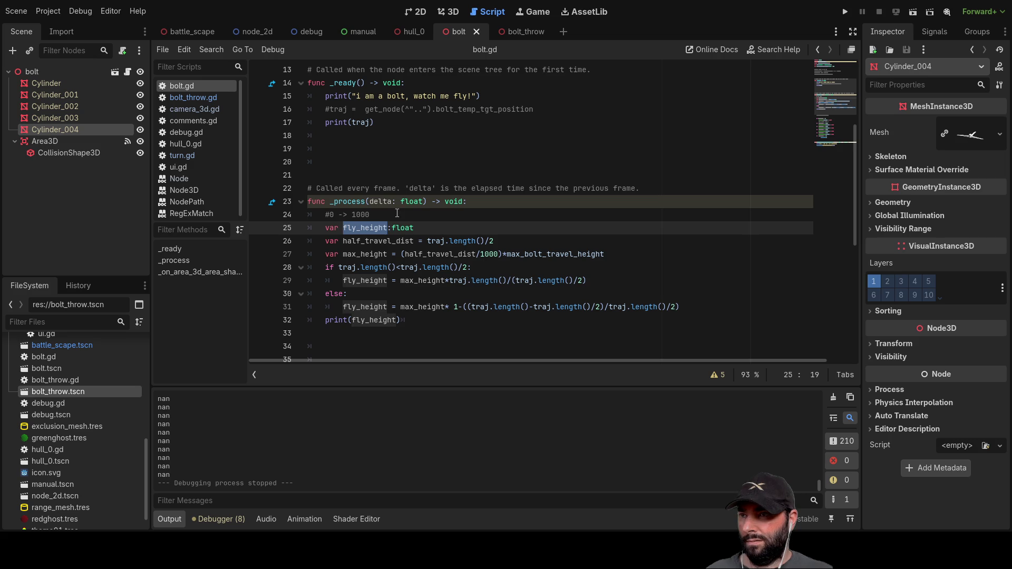
double_click(367, 240)
key(ctrl+c)
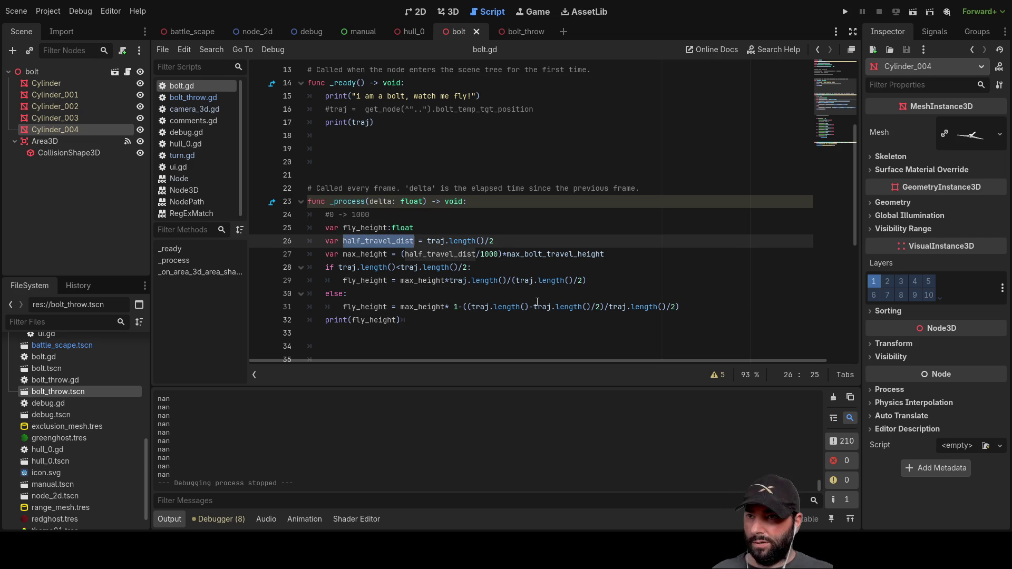
Step: Replace line 31's half-length expression with half_travel_dist and add print("up") before else
drag(533, 307, 606, 307)
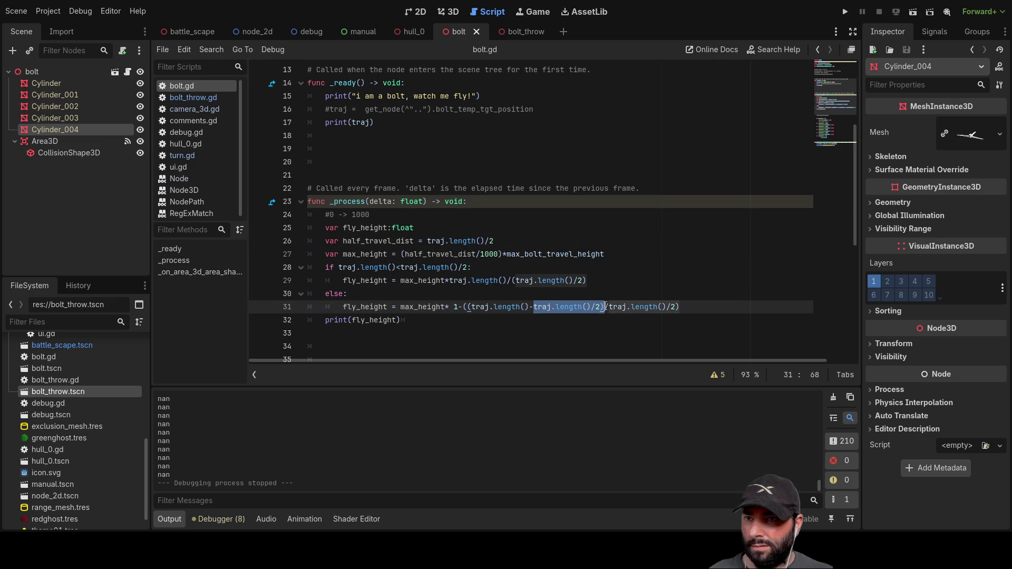
key(ctrl+v)
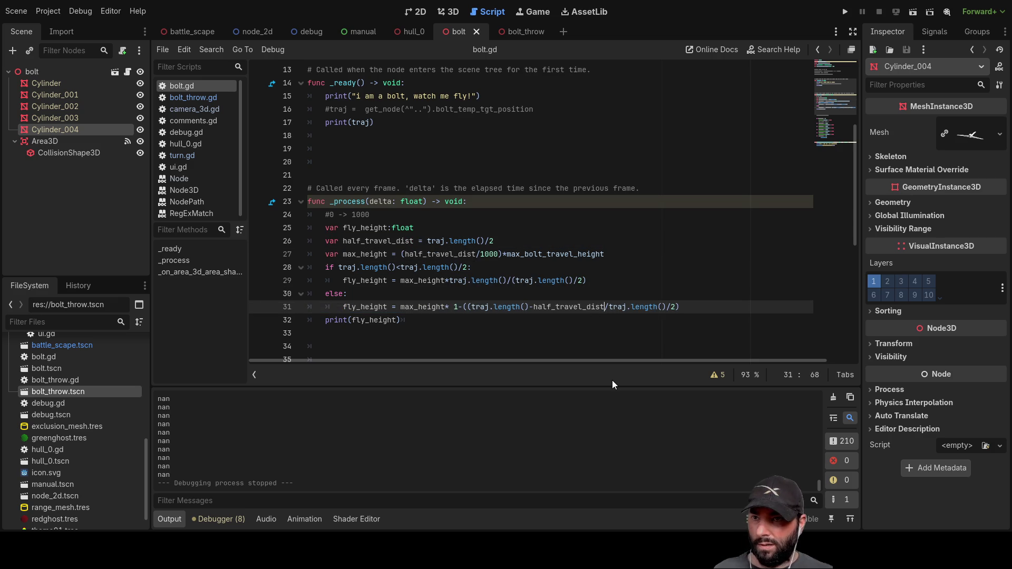
text())
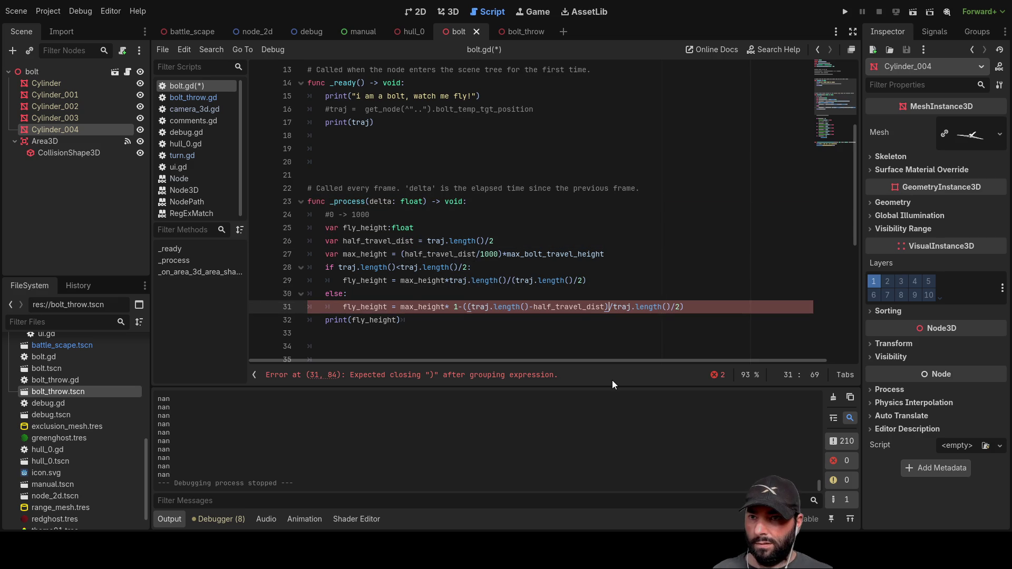
key(Up)
key(Up)
key(Down)
key(Home)
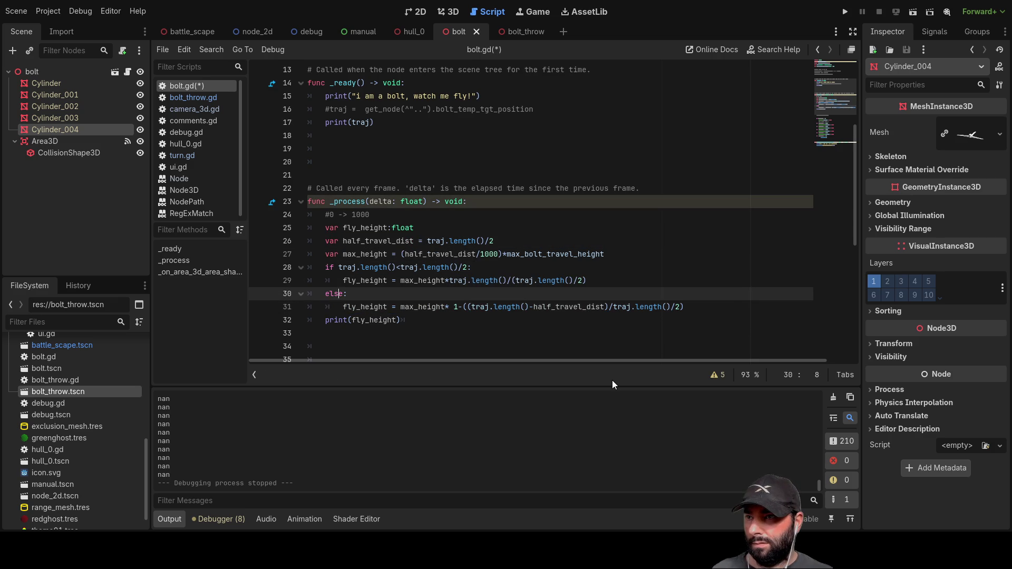
key(Return)
text(pr)
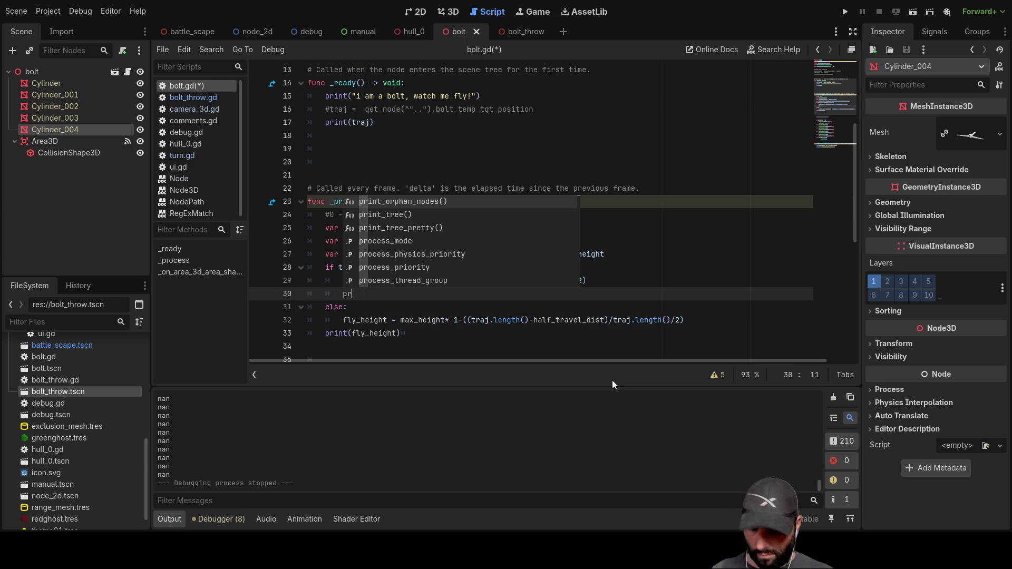
text(int)
key(Return)
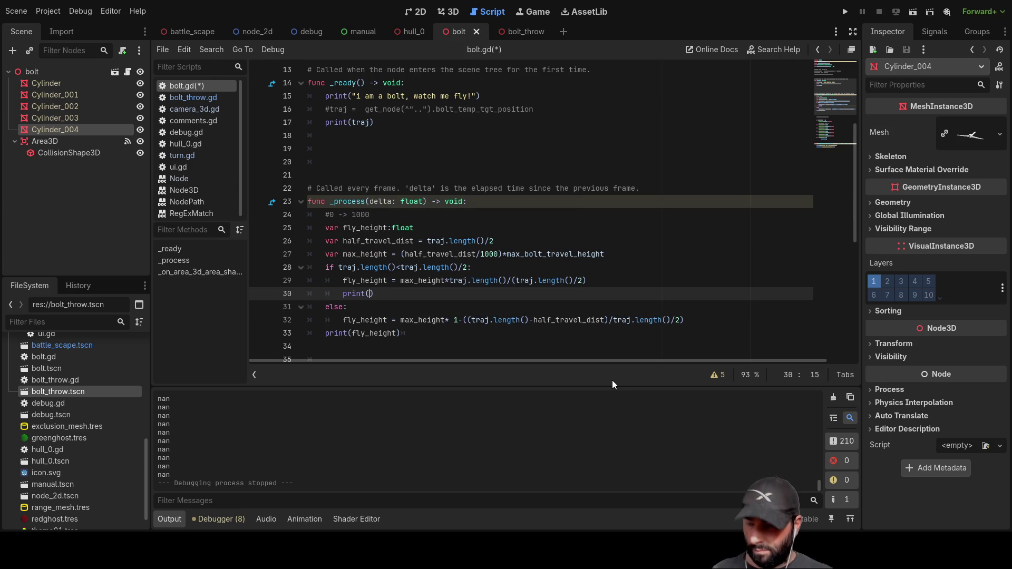
text(")
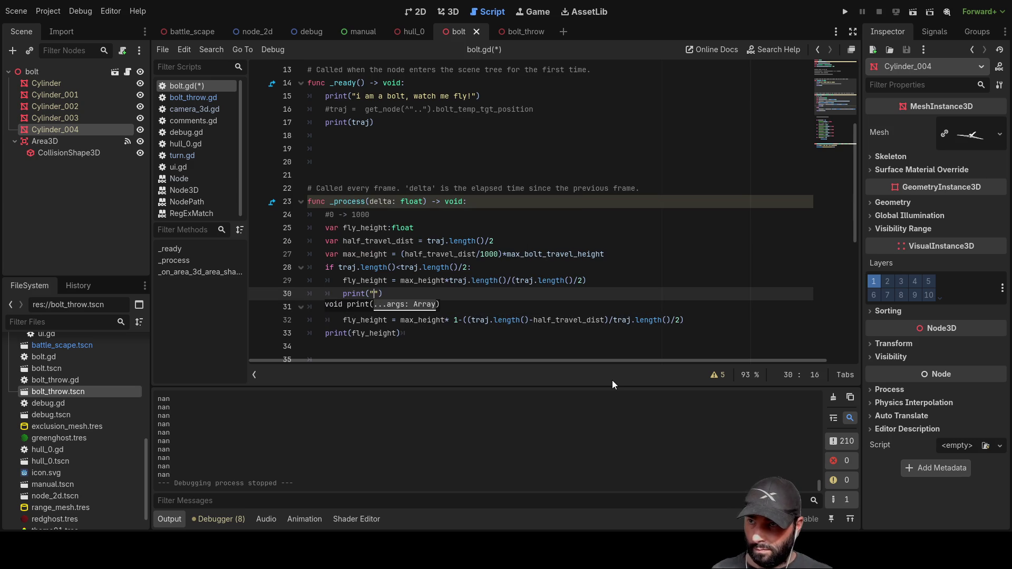
text(up)
key(Down)
key(Down)
key(Down)
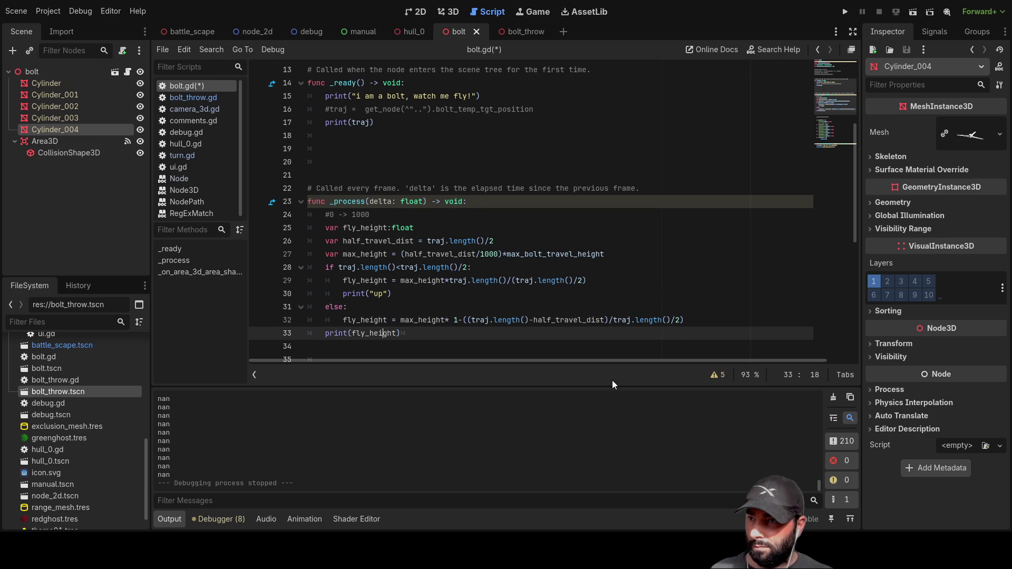
Step: Move the print(fly_height) statement into the first branch under print("up")
key(Left)
key(Left)
key(Left)
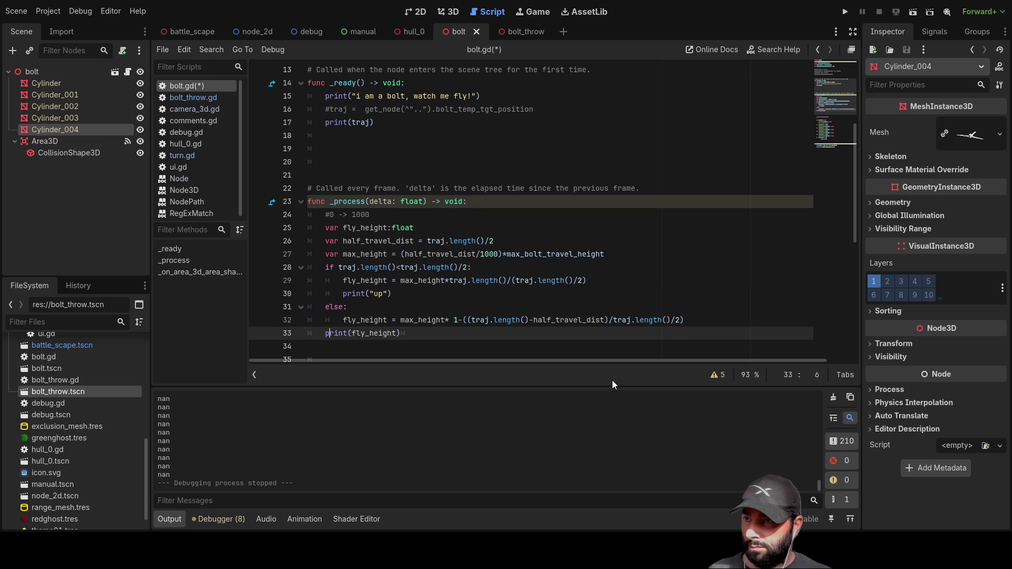
key(shift+Right)
key(shift+Right)
key(shift+Right)
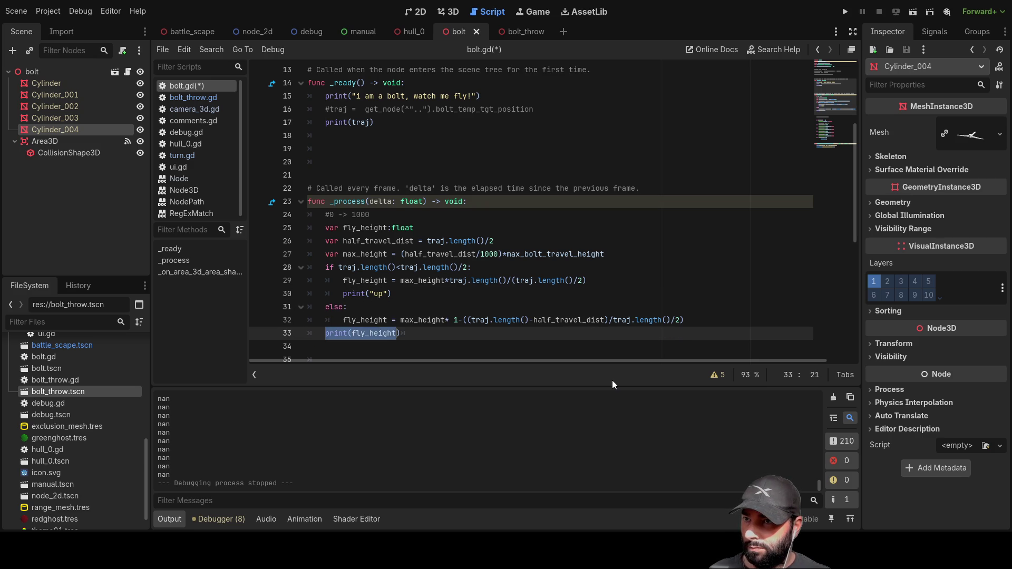
key(ctrl+x)
key(Up)
key(Up)
key(Up)
key(End)
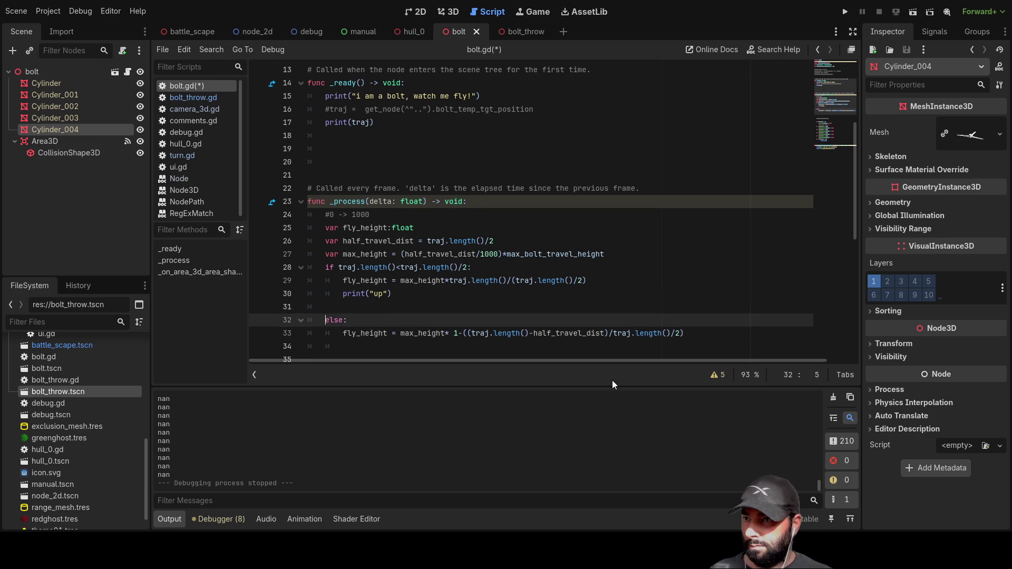
key(Return)
key(ctrl+v)
Step: Complete print("down") in the else branch and add print(fly_height) below it
key(Down)
key(Down)
key(Down)
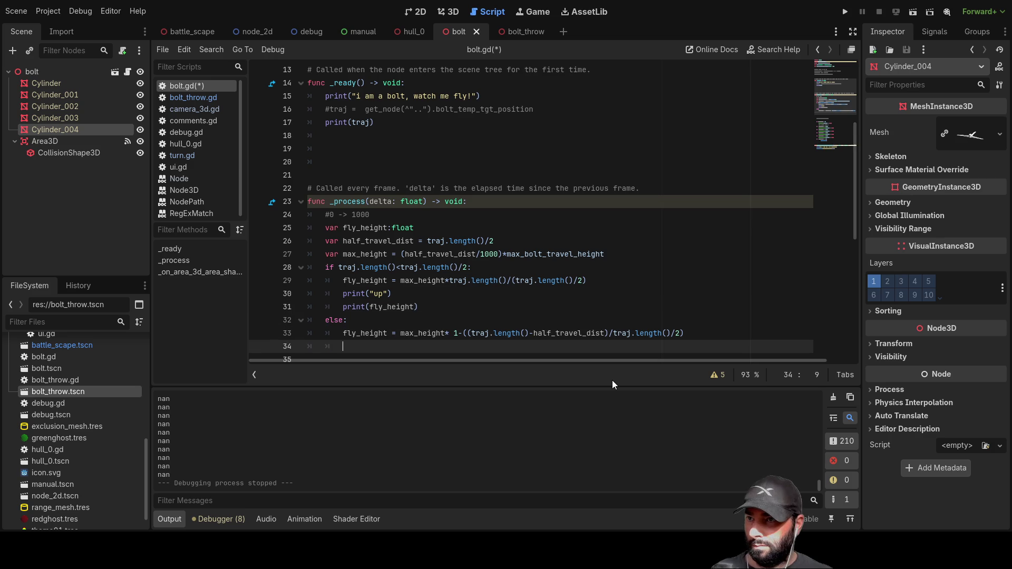
key(Down)
text(n)
key(Return)
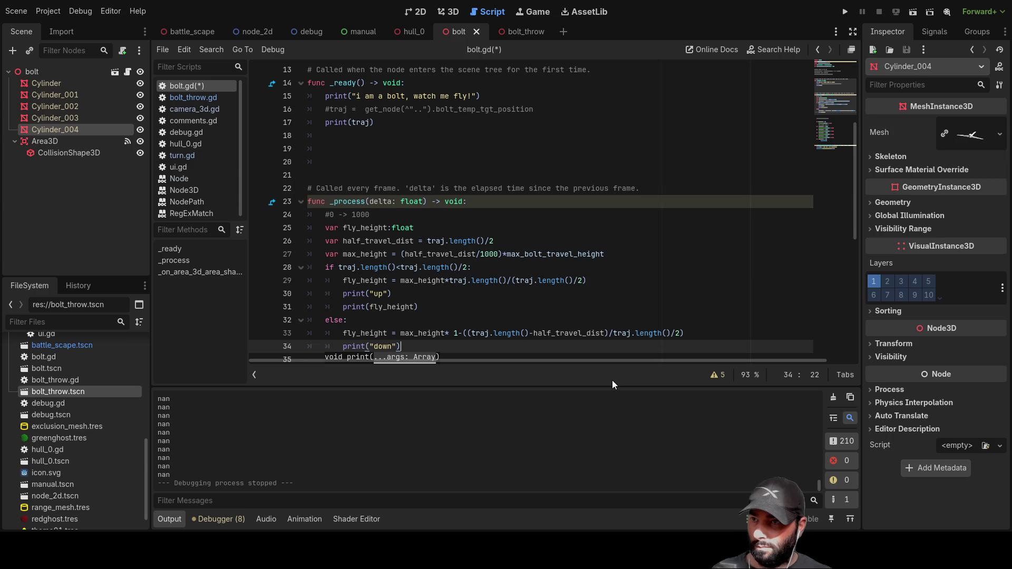
key(End)
key(Return)
text(print(fly_height))
key(Return)
key(Return)
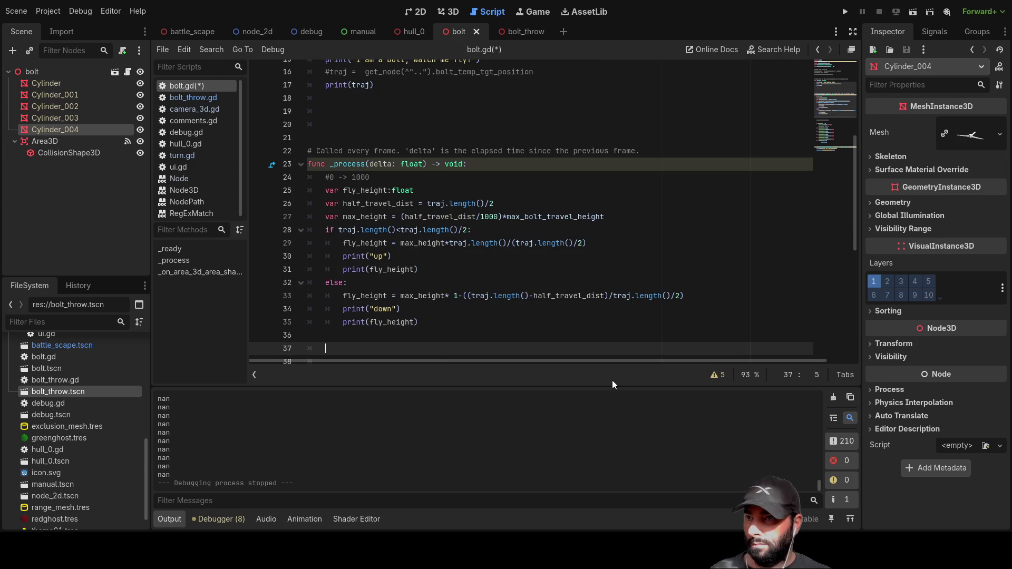
Step: Review the if condition and the upward height formula using length on line 28
double_click(378, 230)
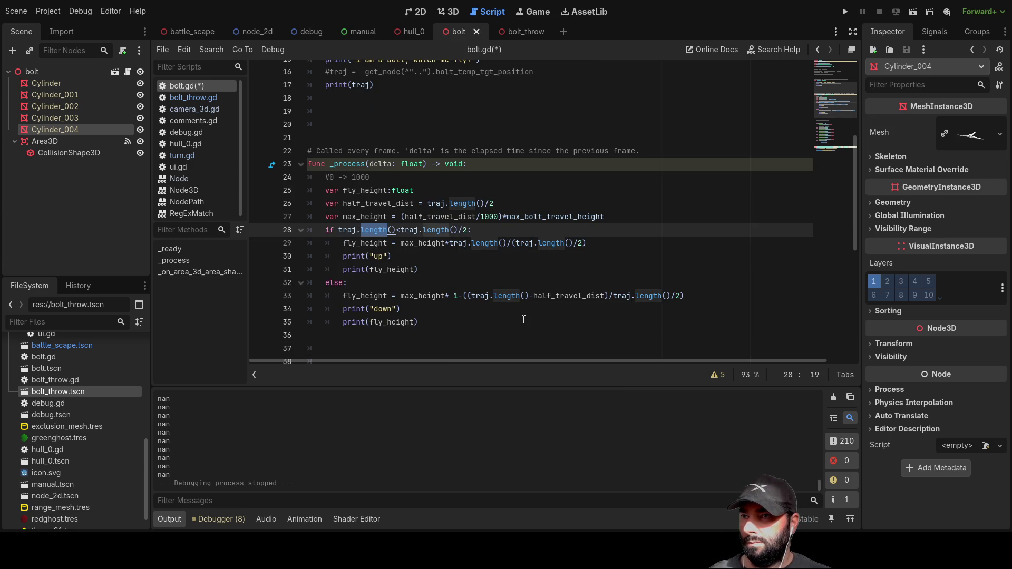
key(Down)
key(Down)
key(Down)
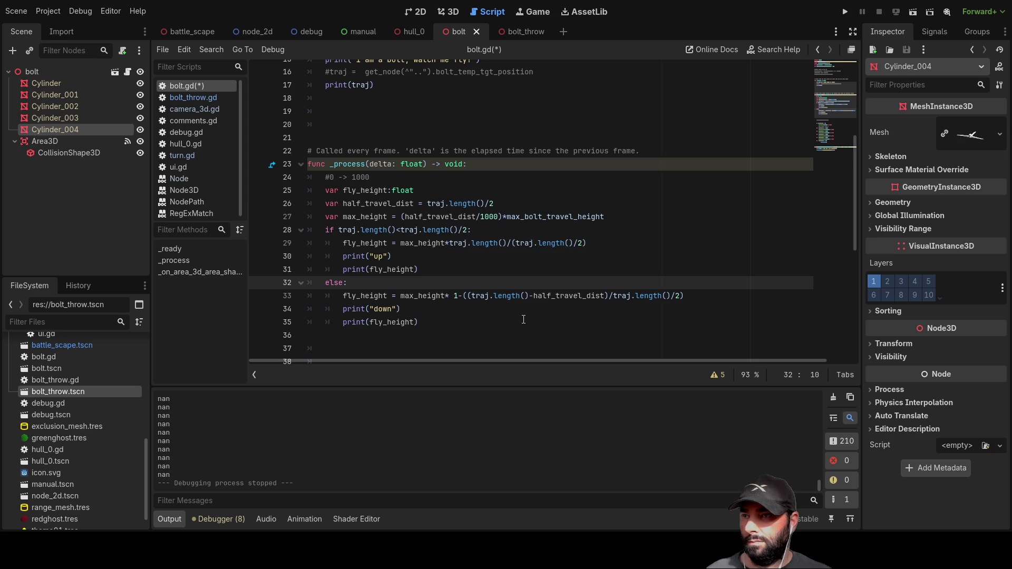
key(Down)
key(Down)
key(Up)
key(Up)
key(Up)
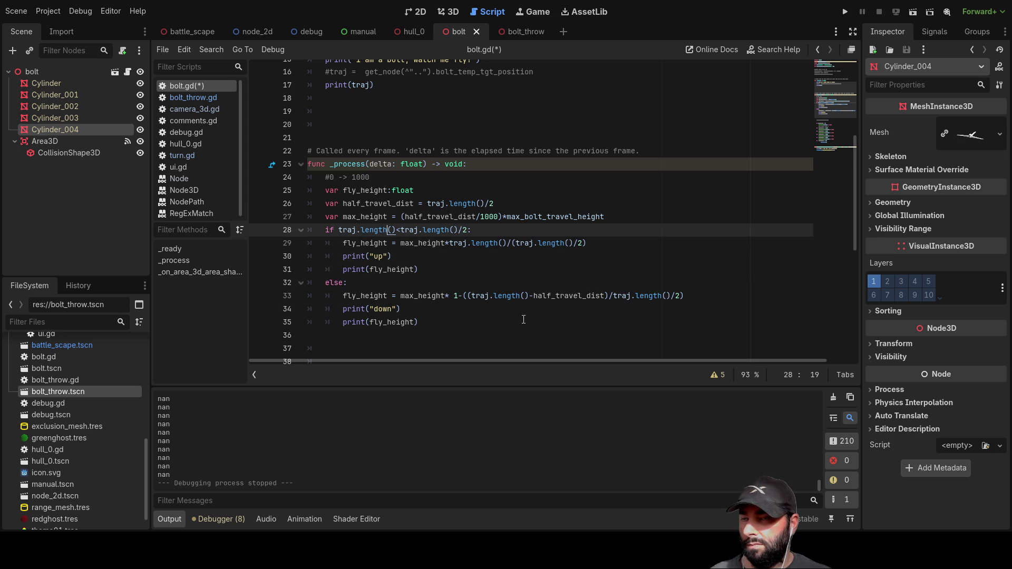
key(Up)
key(Up)
key(Down)
key(Down)
key(Down)
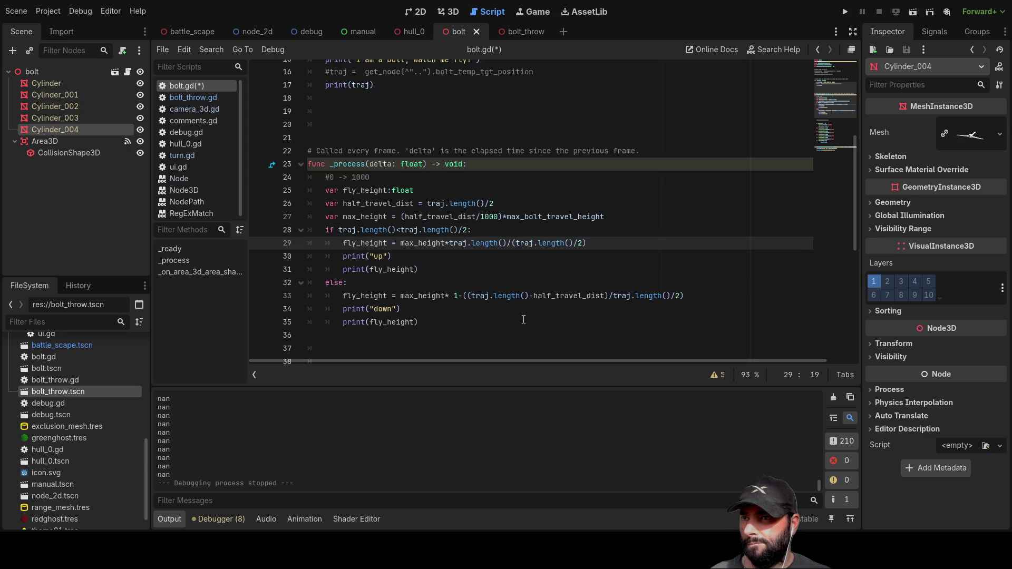
key(Up)
Step: Insert and remove a blank line above the if statement, ending below the prints
key(Up)
key(Up)
key(Up)
key(Down)
key(Down)
key(Down)
key(Up)
key(Up)
key(Up)
key(Up)
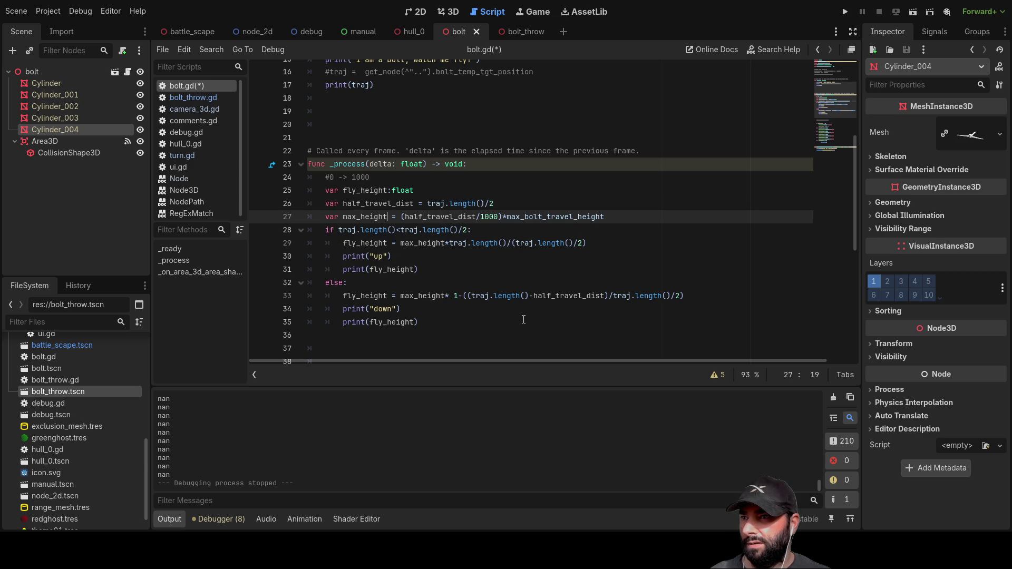
key(Up)
key(Up)
key(Down)
key(Down)
key(Down)
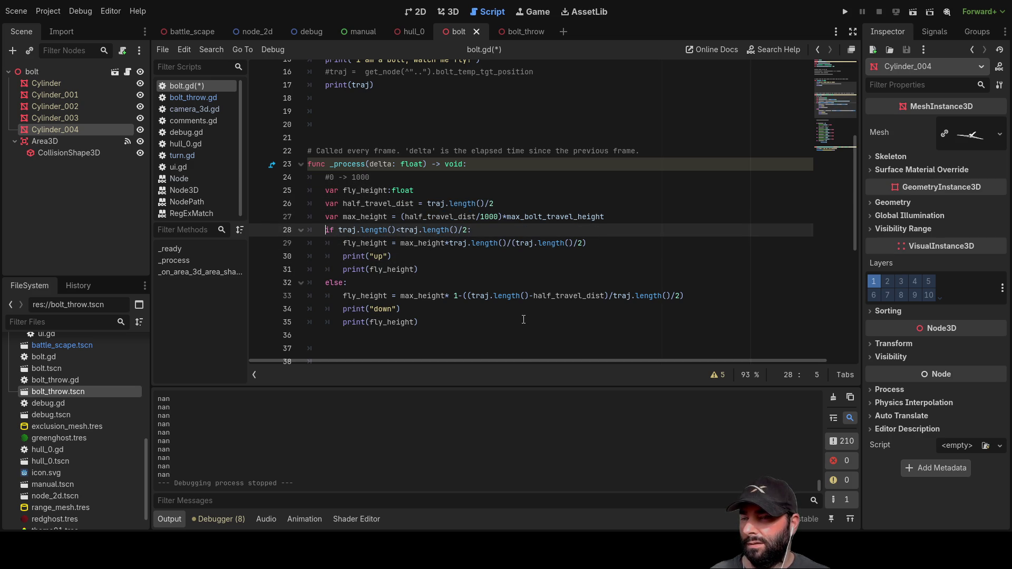
key(Return)
key(Up)
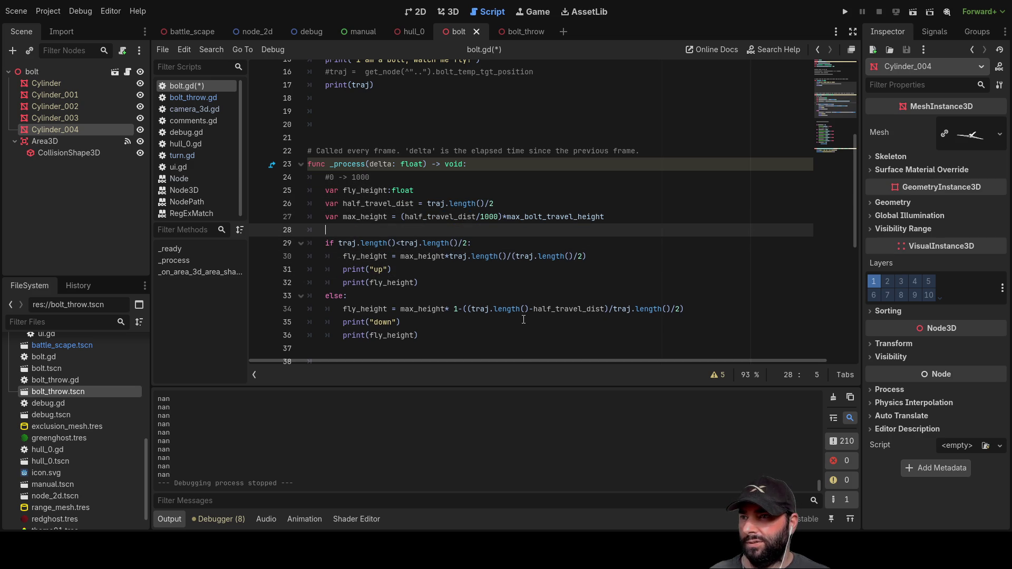
key(BackSpace)
key(BackSpace)
key(Down)
key(Down)
key(Down)
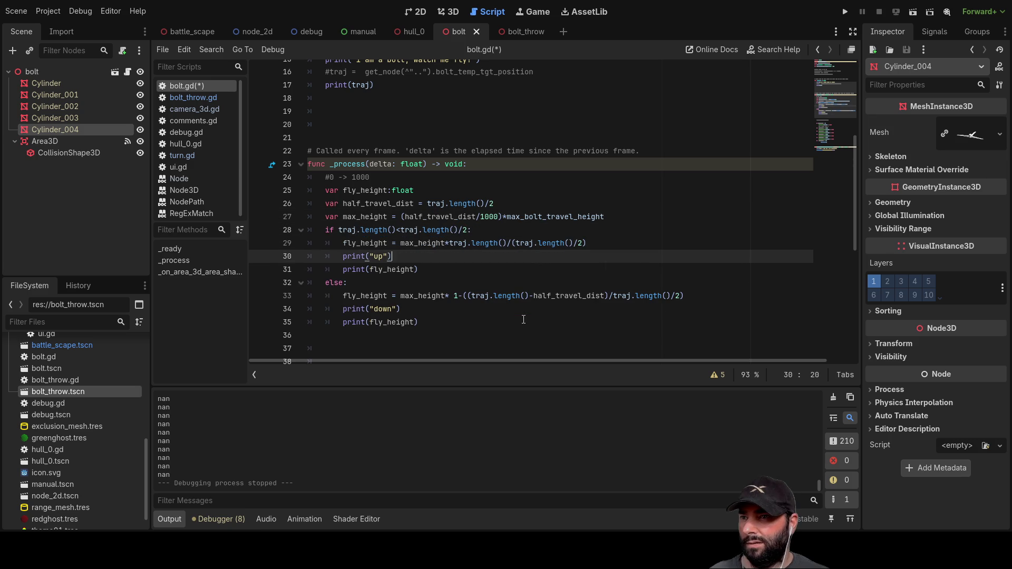
Step: Delete the blank lines so the commented #position.move_toward() line sits at line 36
key(Up)
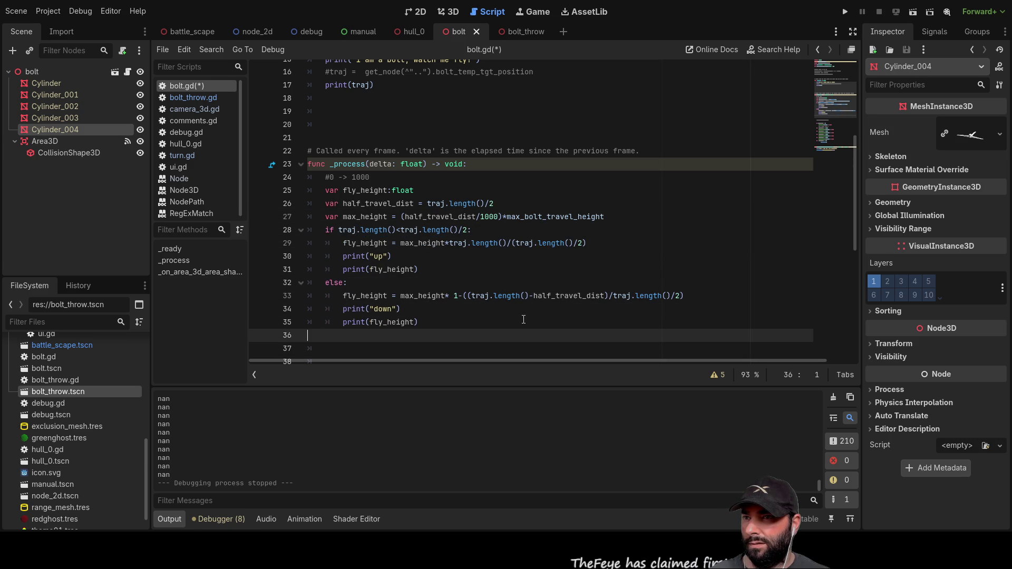
scroll(523, 320, down, 4)
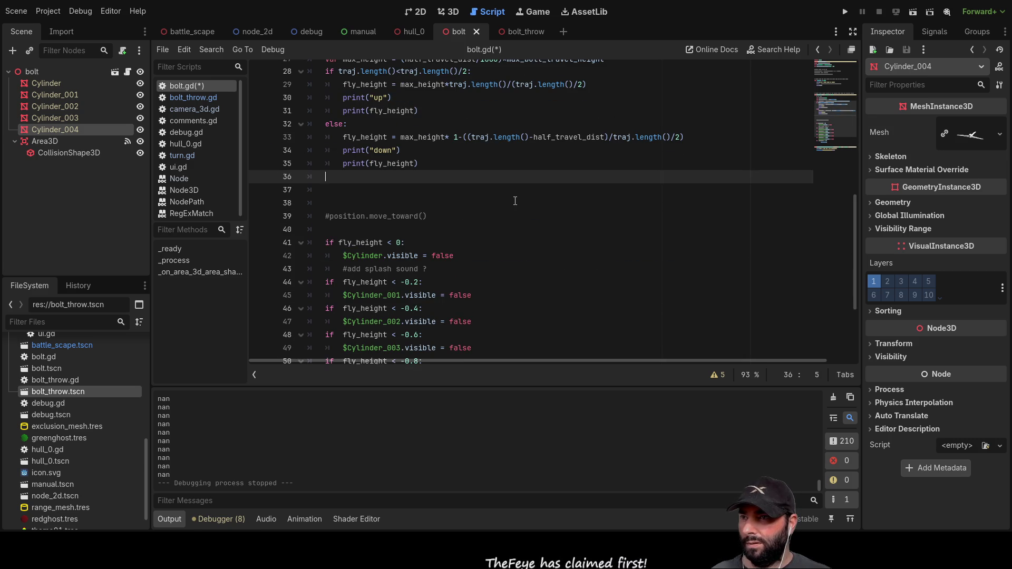
key(Down)
key(Delete)
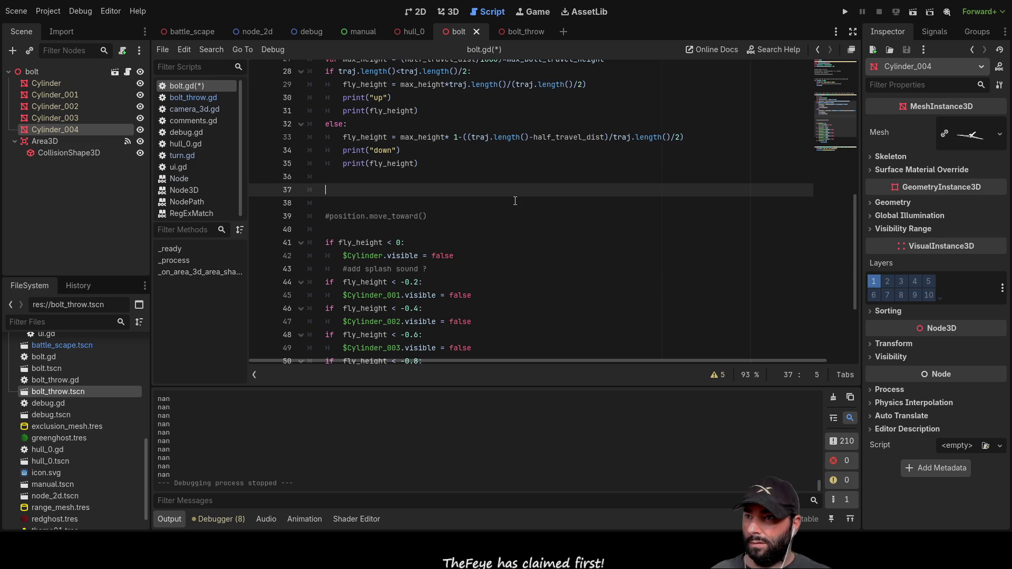
key(BackSpace)
key(BackSpace)
key(Delete)
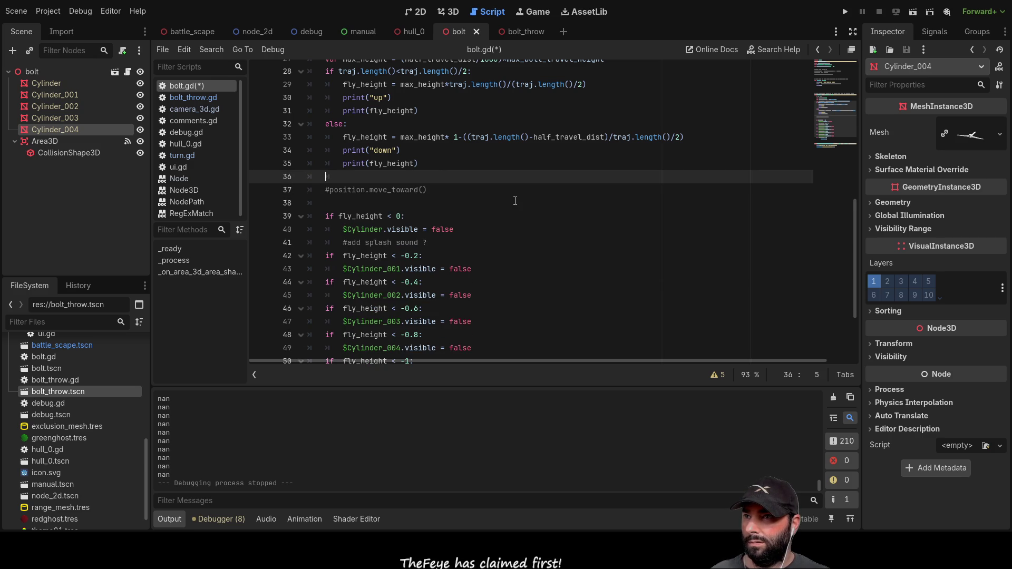
Step: Uncomment that line and change it to position.x.move_toward()
key(Delete)
key(Delete)
key(ctrl+Right)
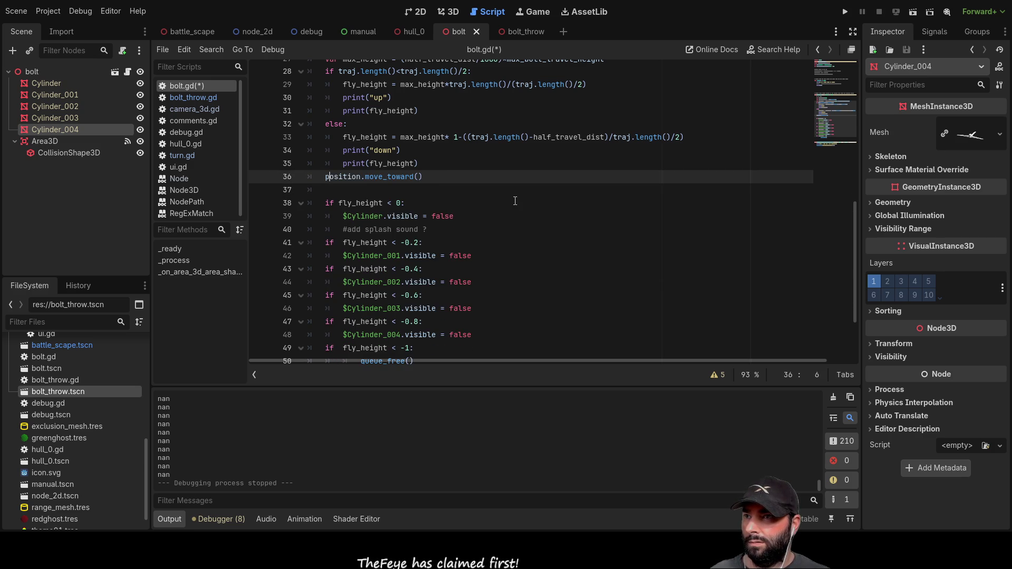
key(Right)
text(x.)
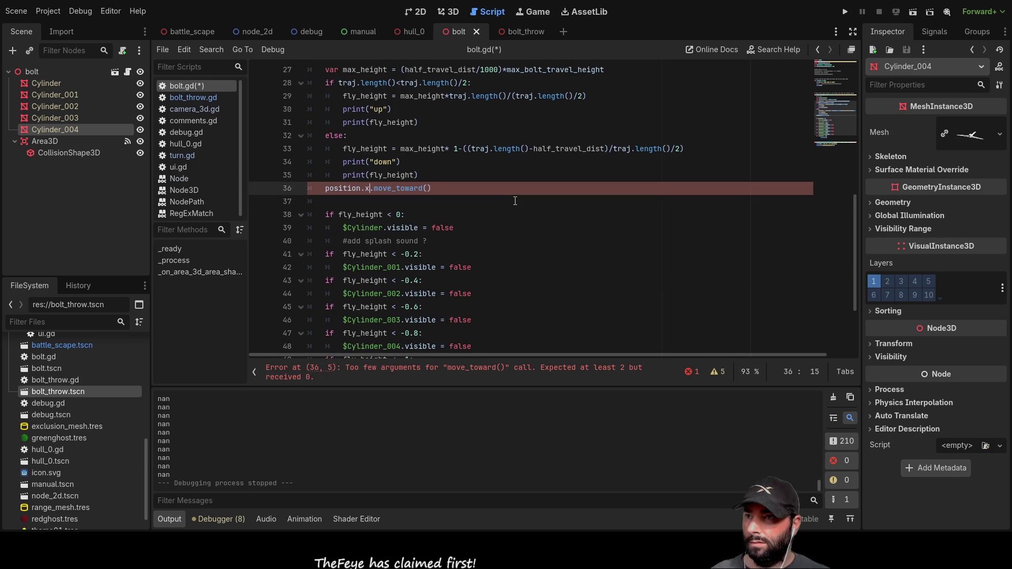
key(End)
key(Left)
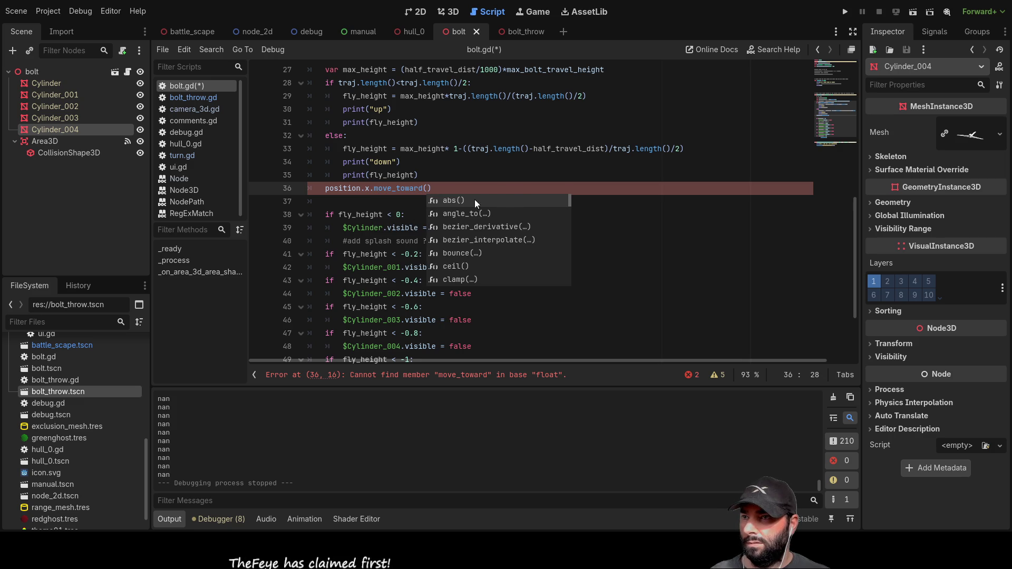
scroll(439, 184, up, 2)
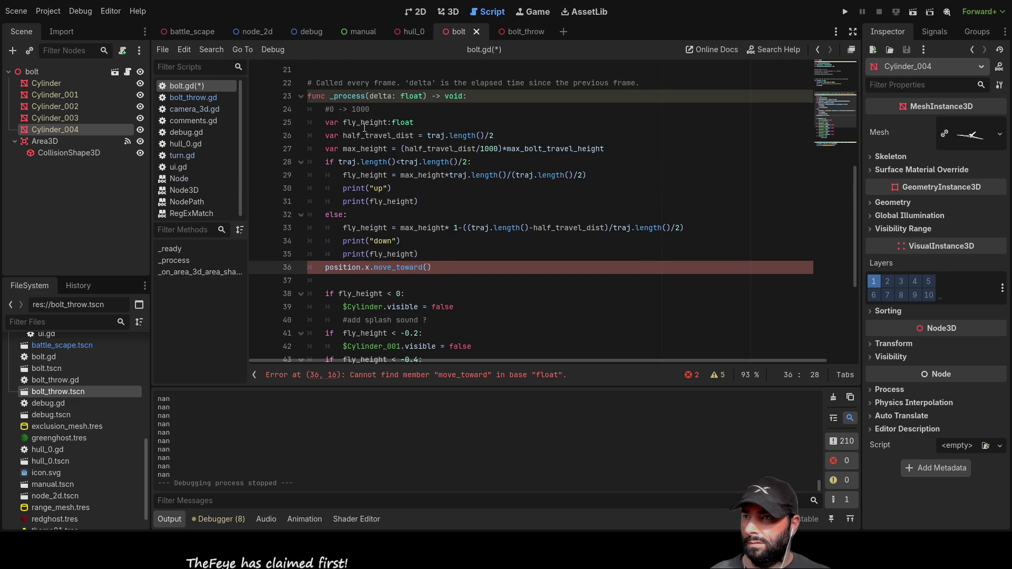
scroll(416, 190, up, 7)
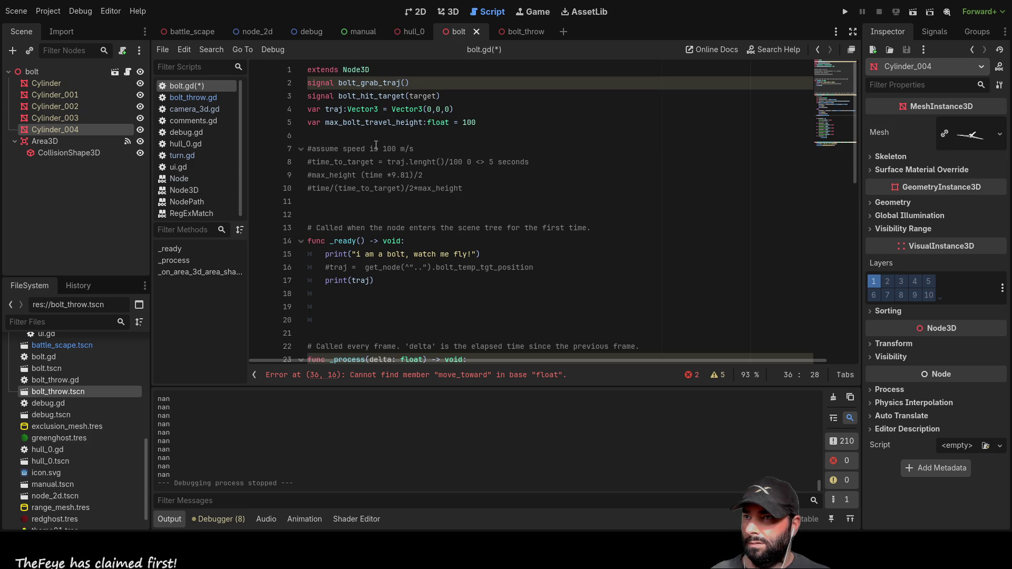
Step: Check traj's Vector3 declaration and return to the move_toward line 36
double_click(337, 111)
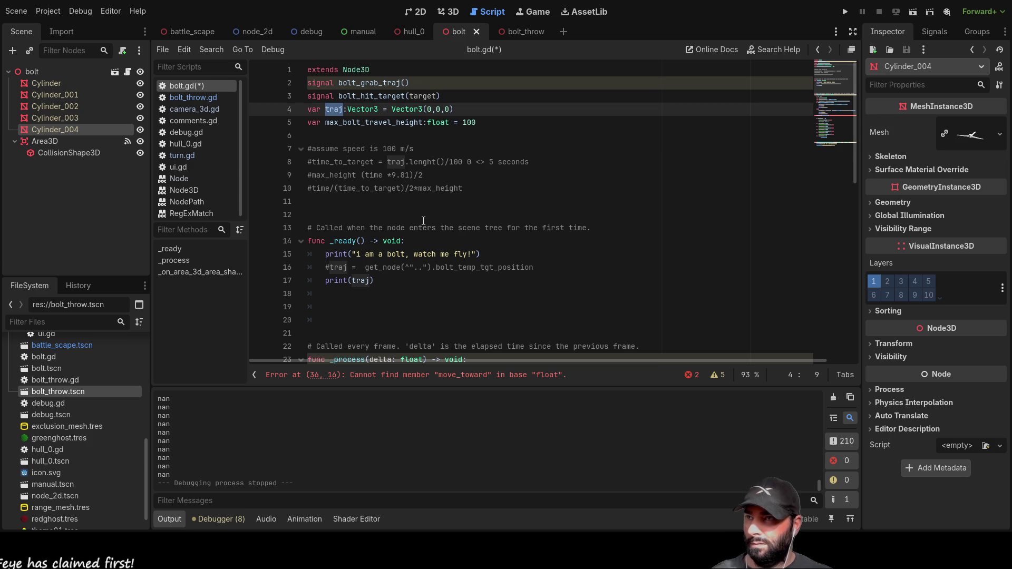
scroll(417, 210, down, 7)
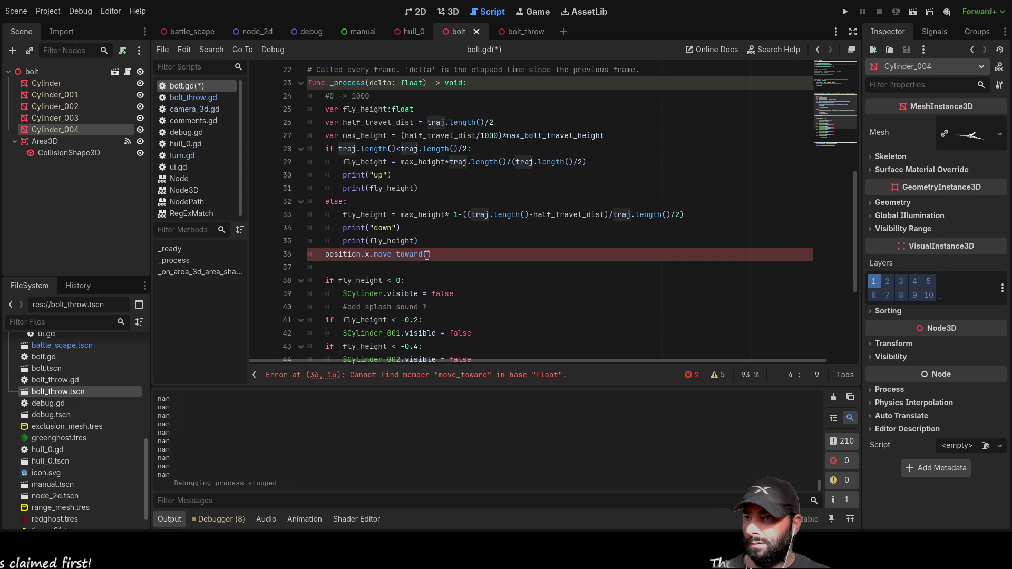
click(402, 254)
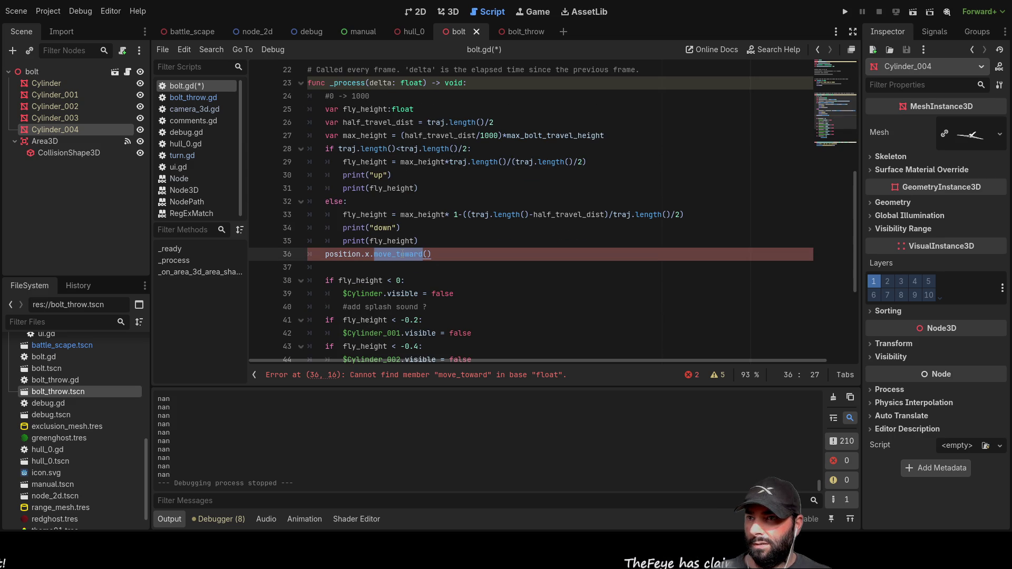
click(450, 272)
click(429, 255)
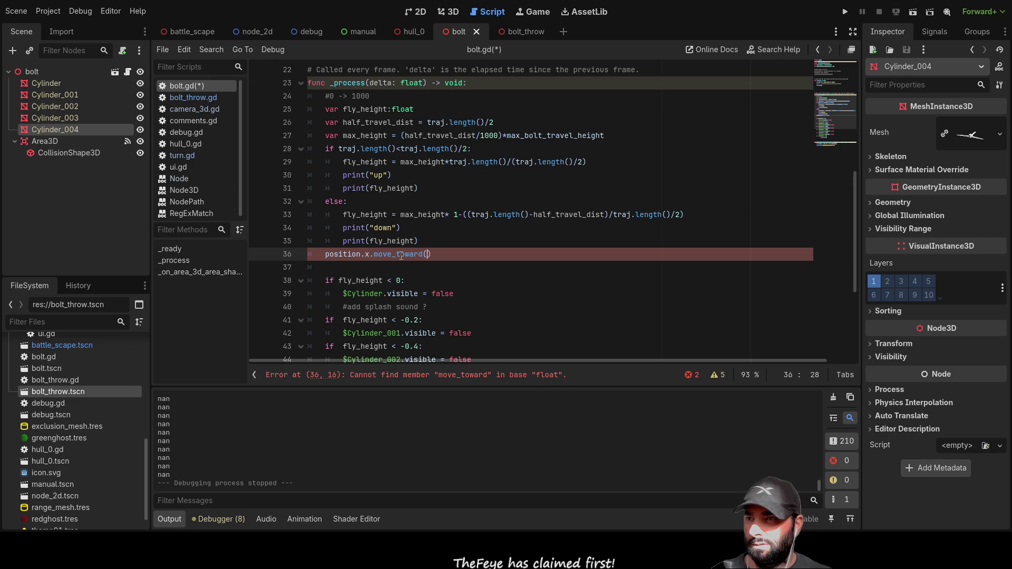
Step: Change line 36 to position.move_toward(traj) and open turn.gd
key(Left)
key(Left)
key(Left)
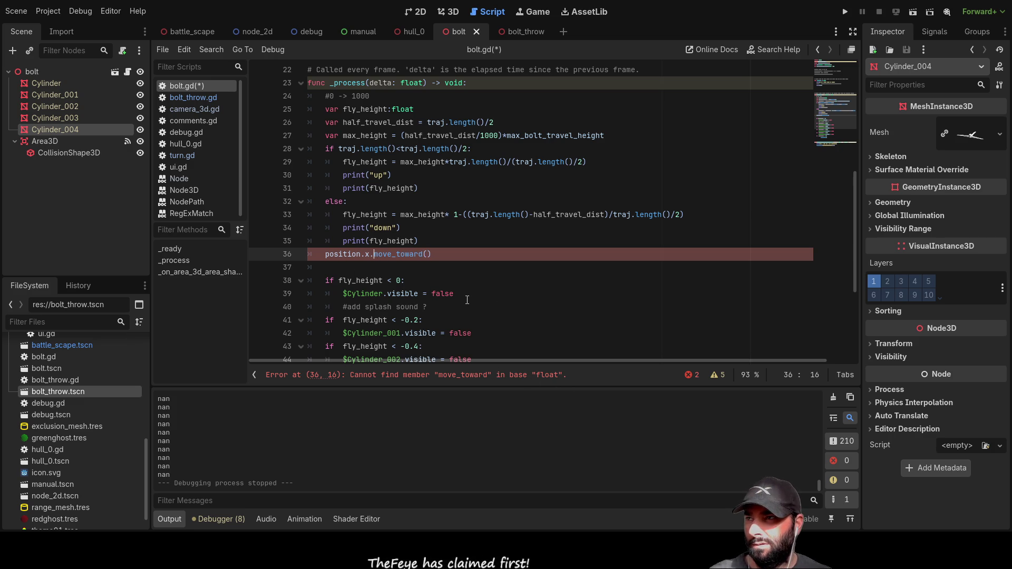
key(BackSpace)
key(BackSpace)
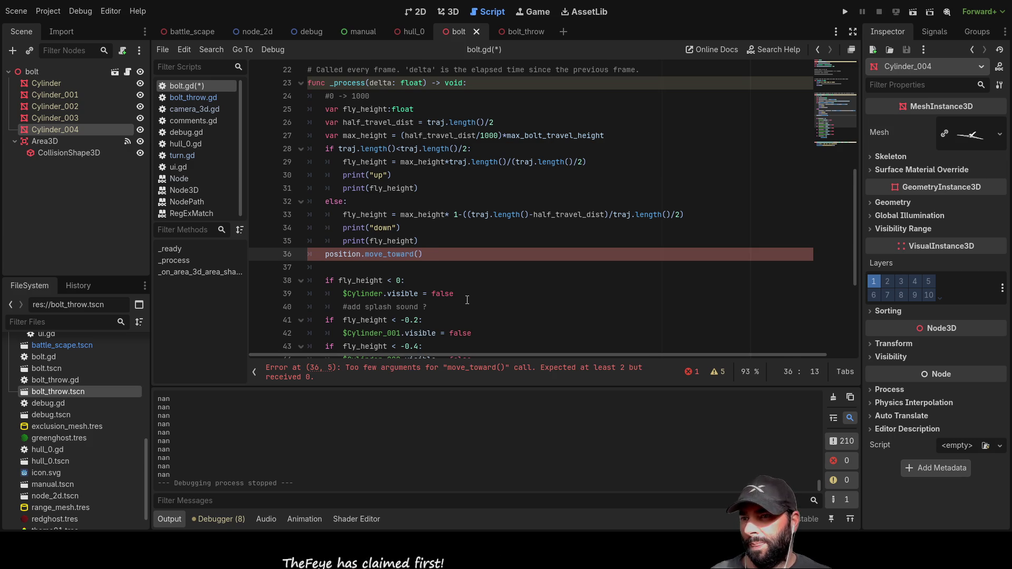
key(ctrl+Right)
key(ctrl+Right)
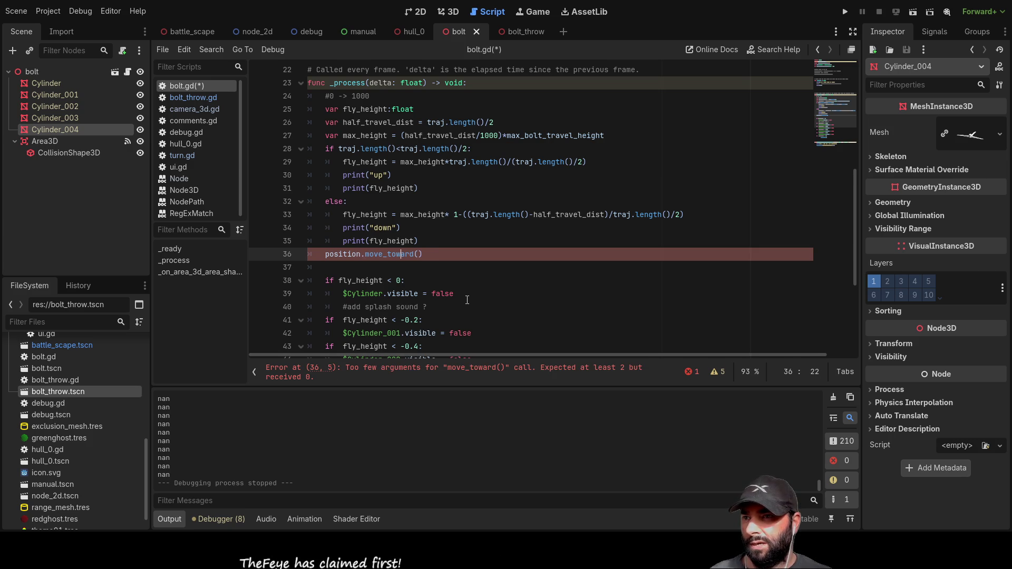
key(Right)
text(traj)
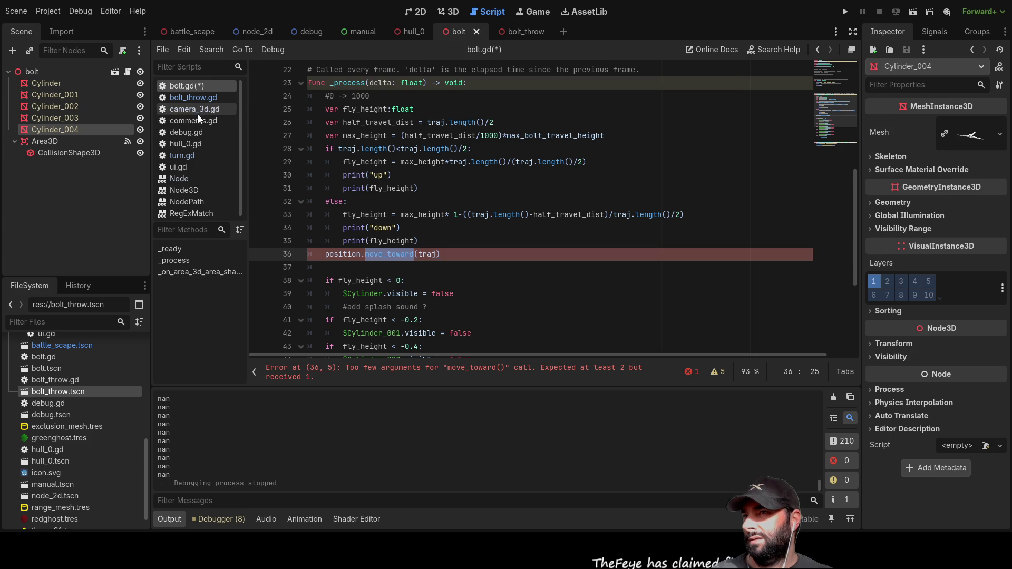
click(195, 155)
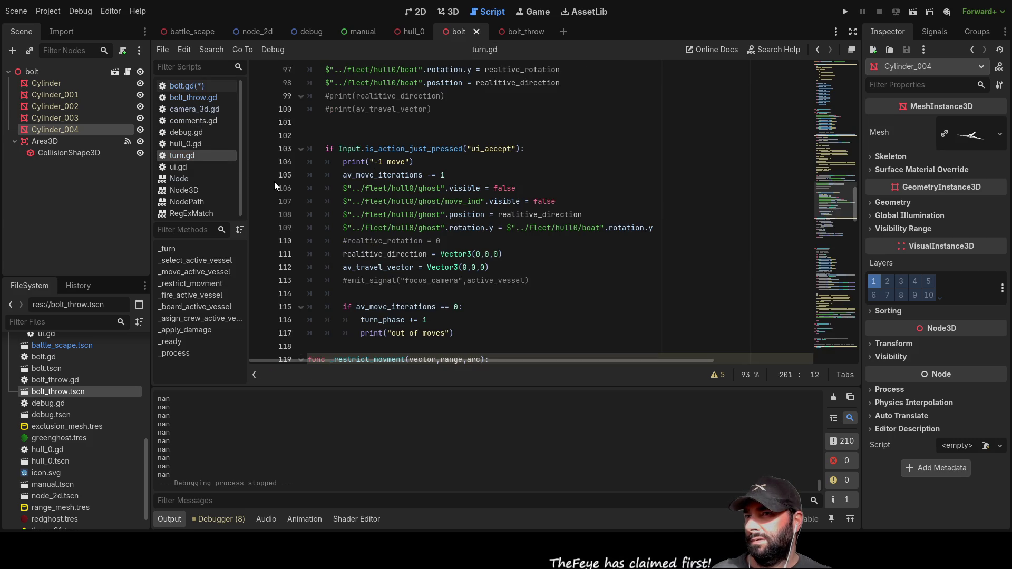
Step: Look at camera_3d.gd's move_toward calls, then go back to bolt.gd
scroll(458, 293, down, 4)
scroll(474, 292, up, 1)
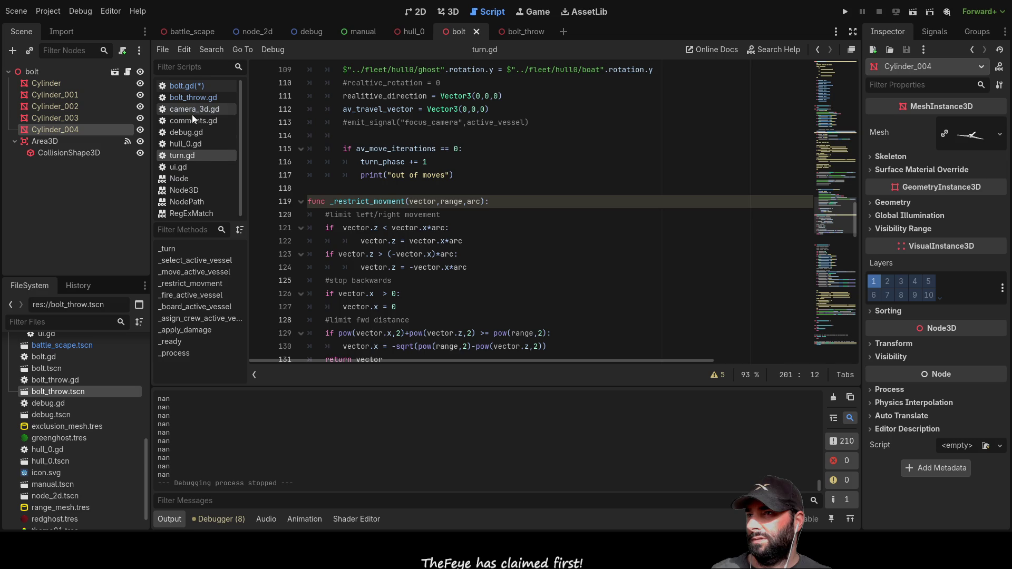
click(191, 110)
scroll(493, 275, up, 4)
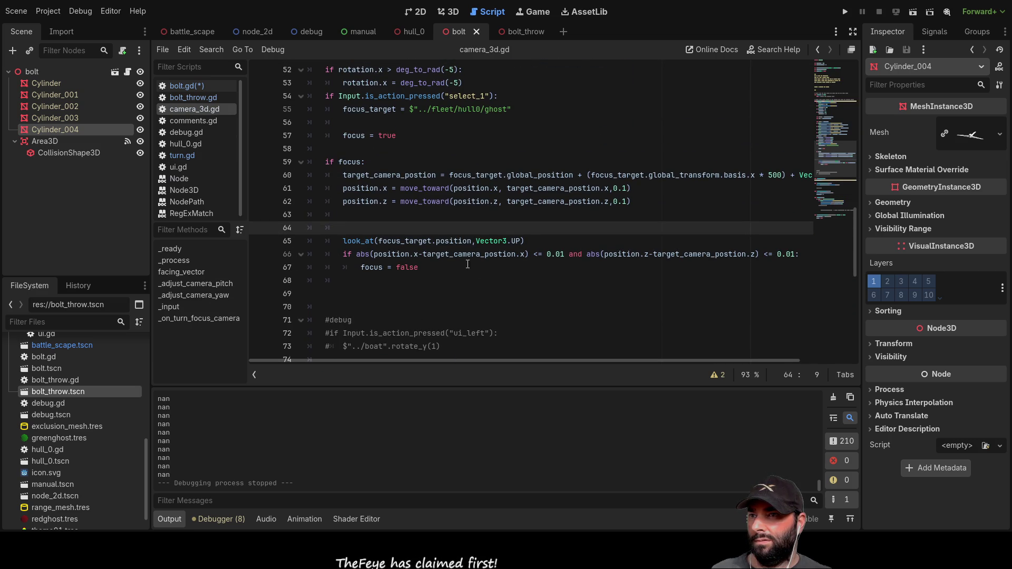
scroll(485, 292, up, 3)
scroll(414, 243, down, 2)
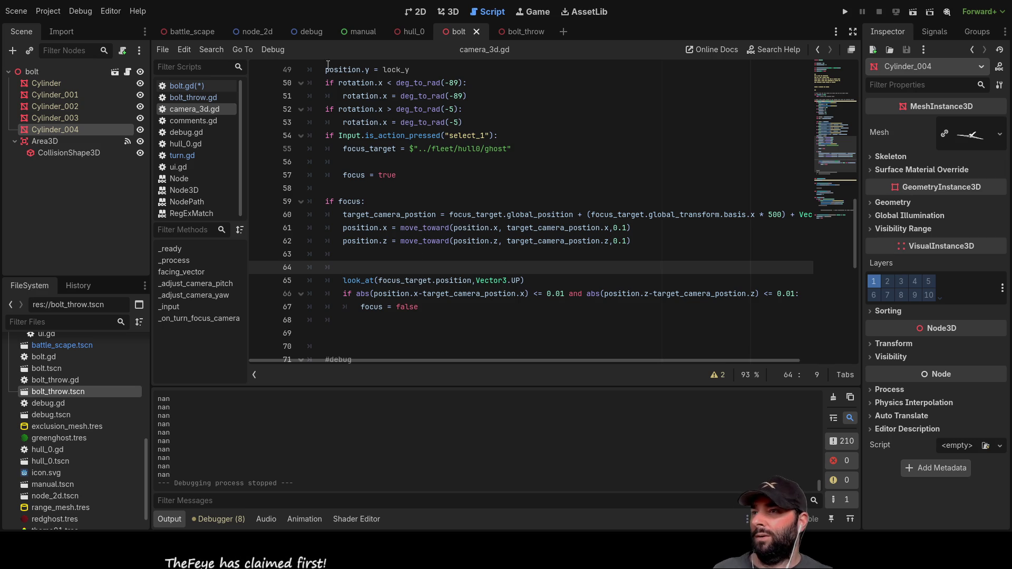
click(193, 87)
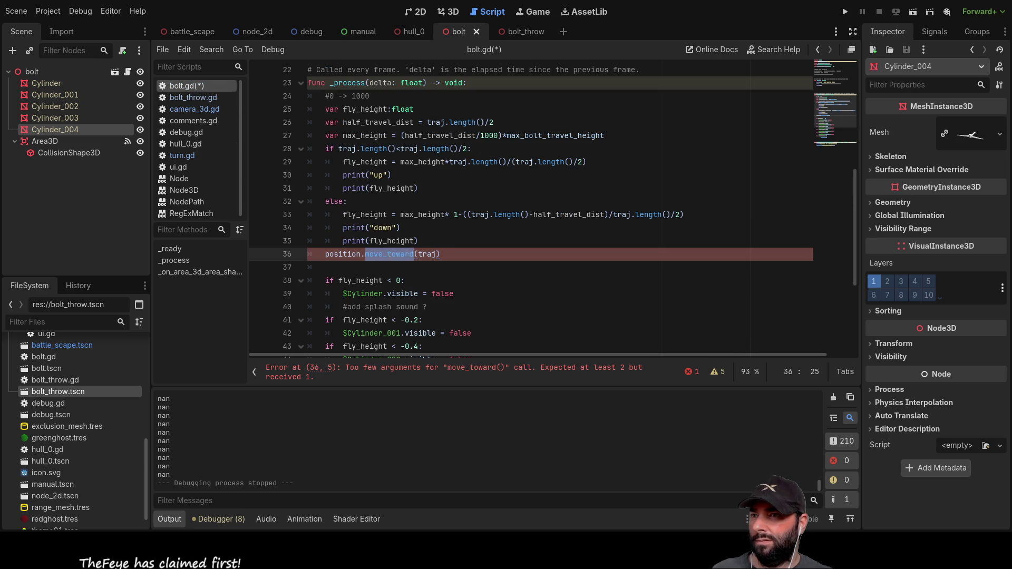
Step: Insert .x after position so line 36 reads position.x.move_toward(traj)
click(362, 254)
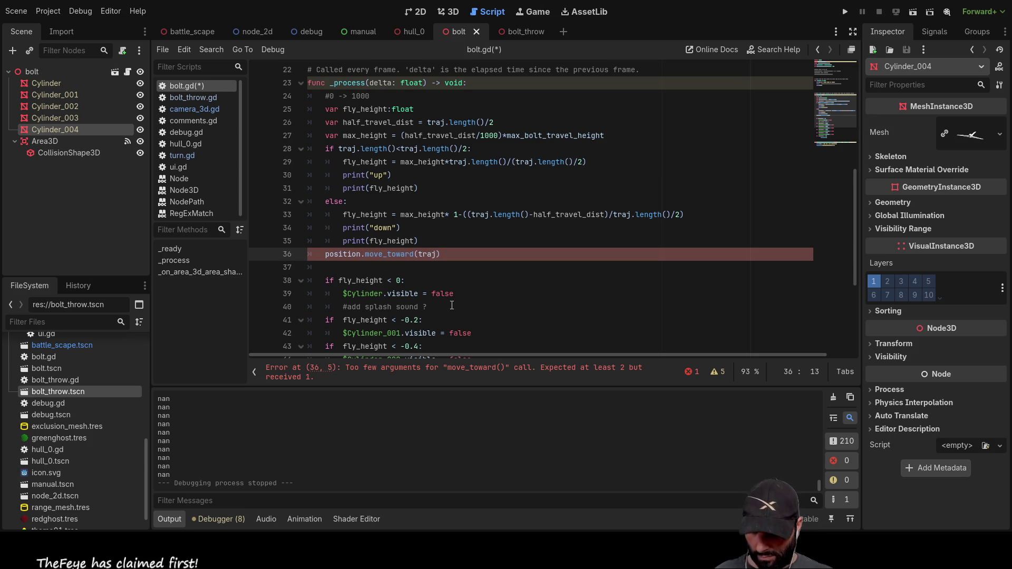
text(.x)
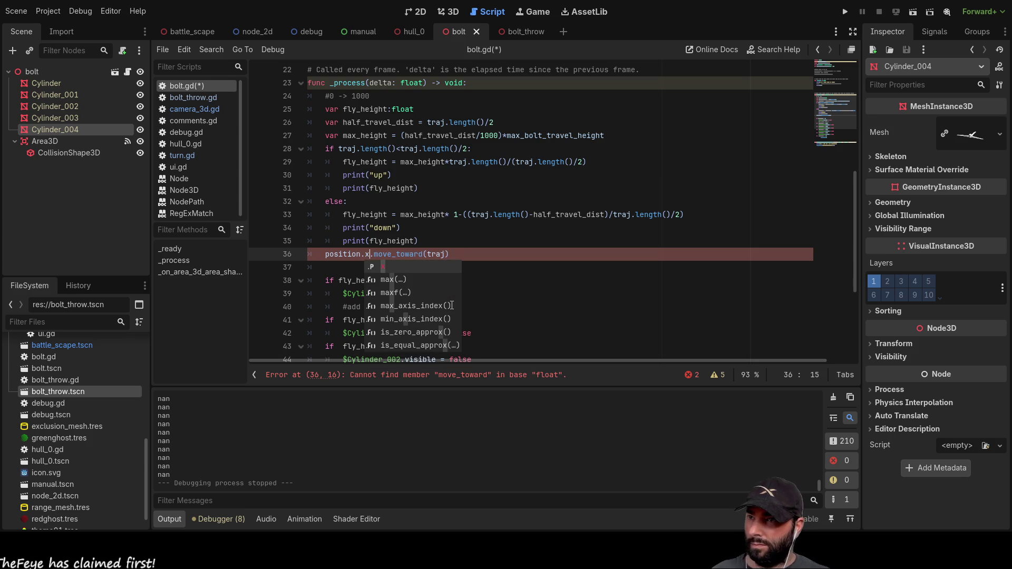
key(Right)
key(Right)
key(Right)
key(Right)
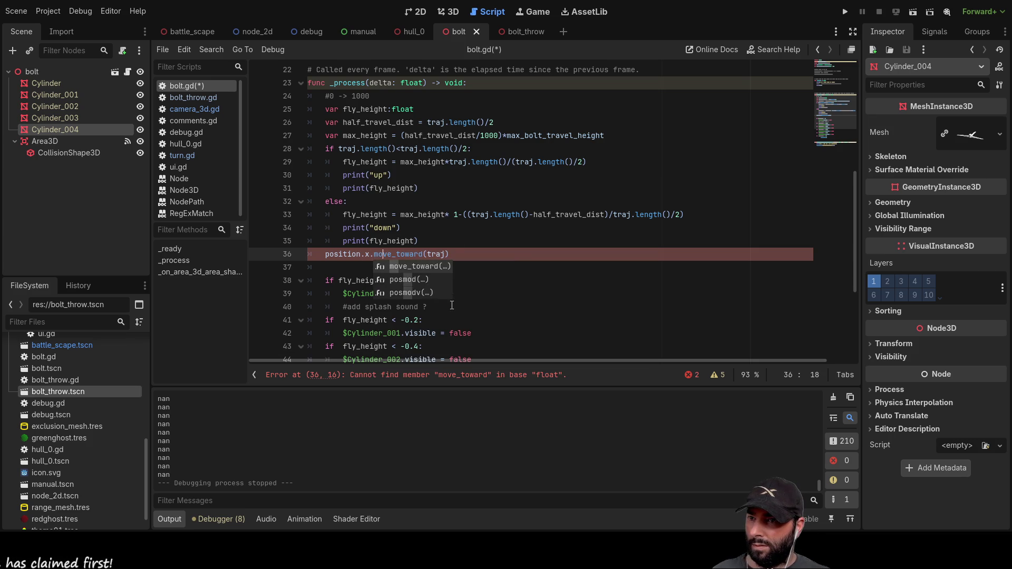
key(Left)
key(Left)
key(Left)
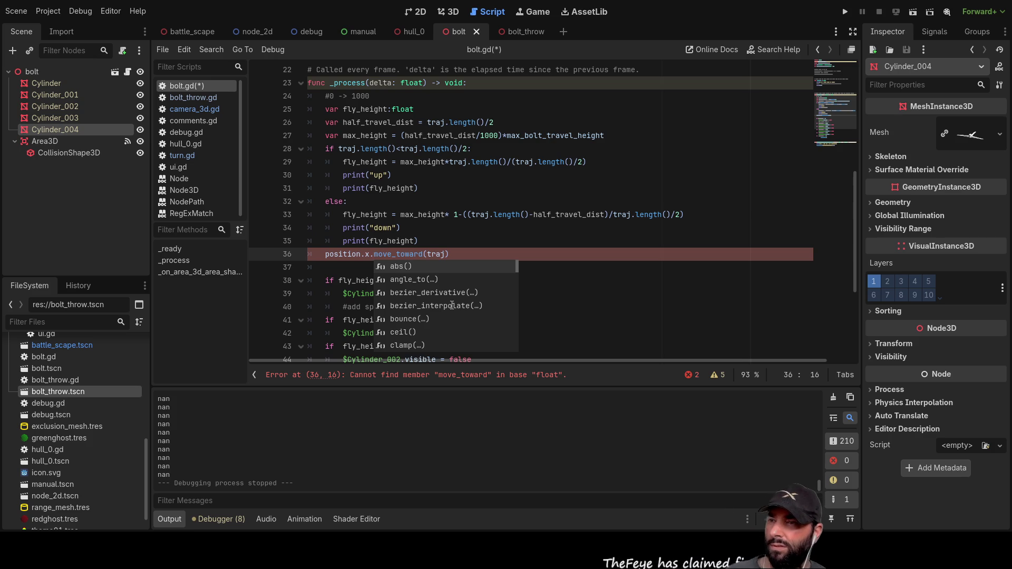
key(BackSpace)
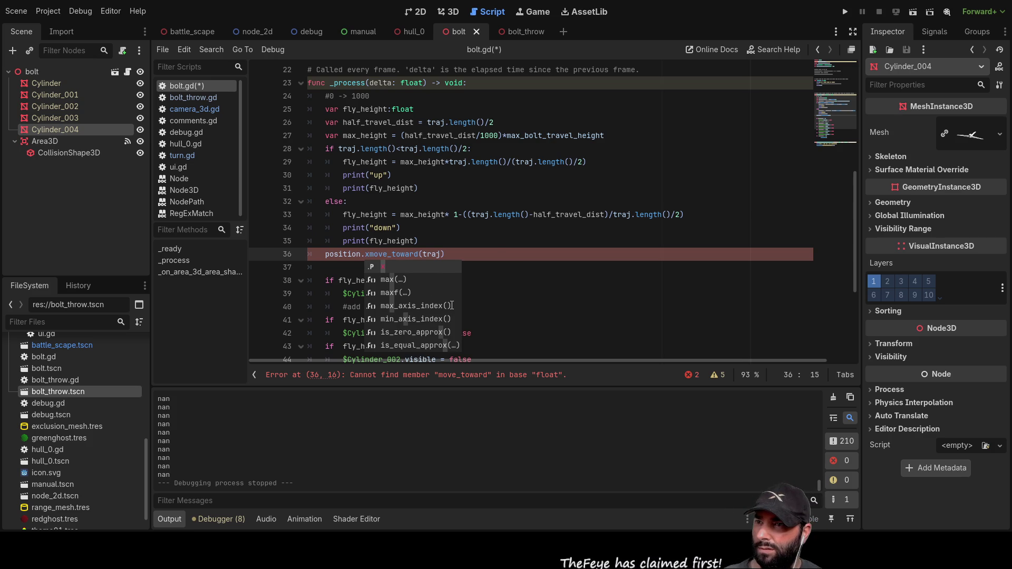
text(.)
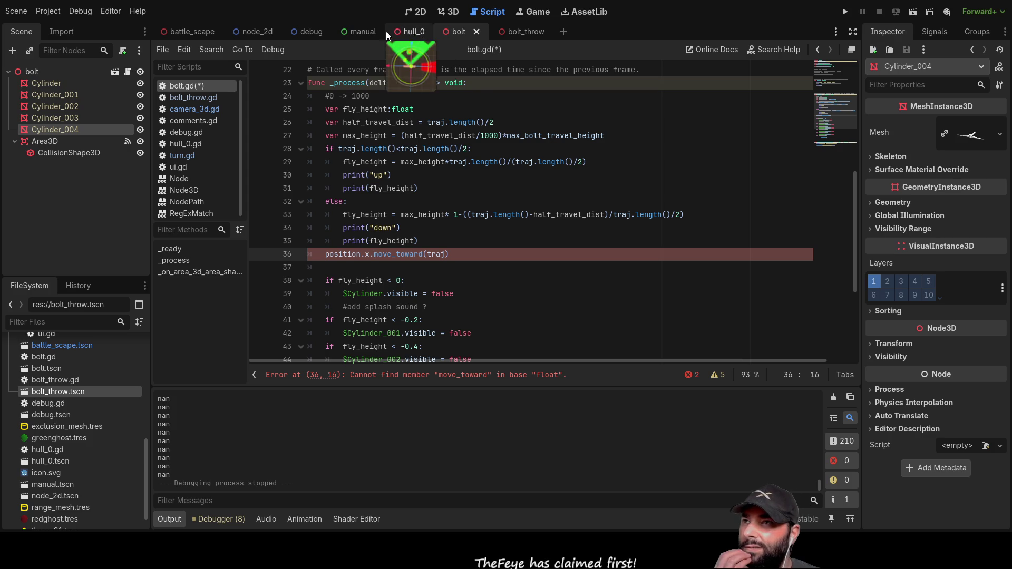
Step: Compare against camera_3d.gd and the bolt_throw scene, then return to line 36 of bolt.gd
click(199, 110)
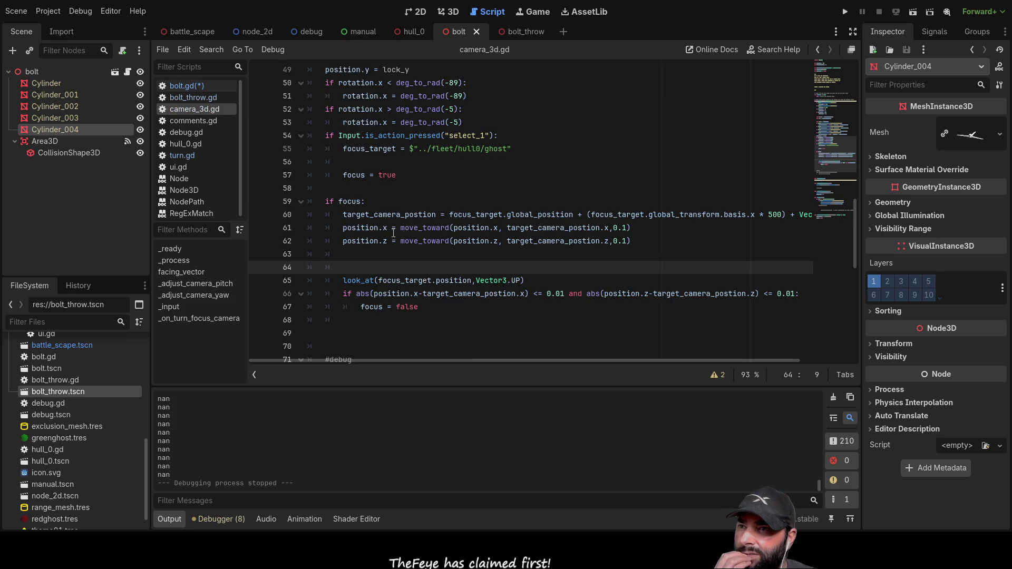
click(526, 32)
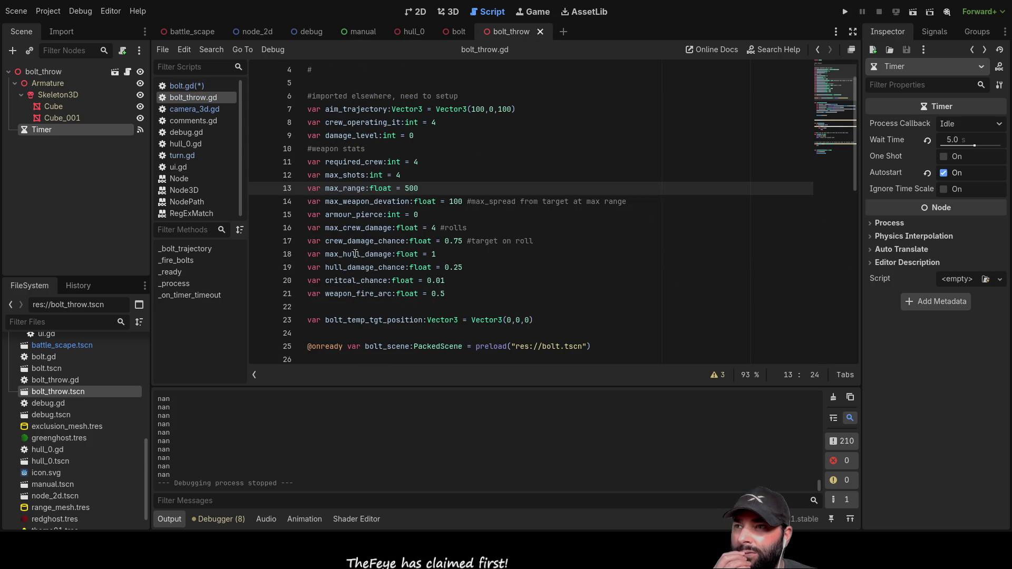
click(196, 87)
click(374, 254)
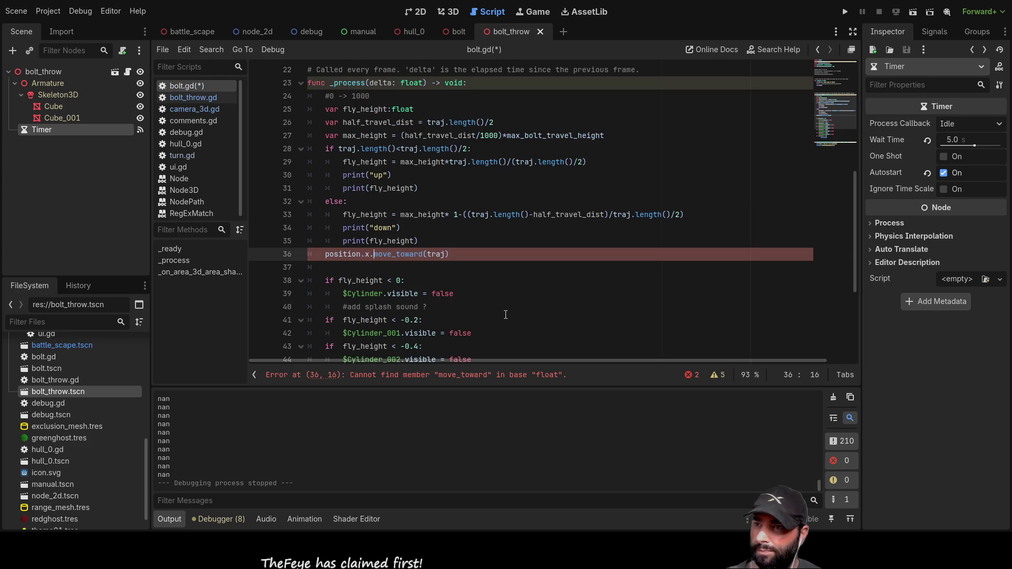
Step: Rewrite line 36 as an assignment with traj.x and a 0.1 step in move_toward
text(=)
click(444, 255)
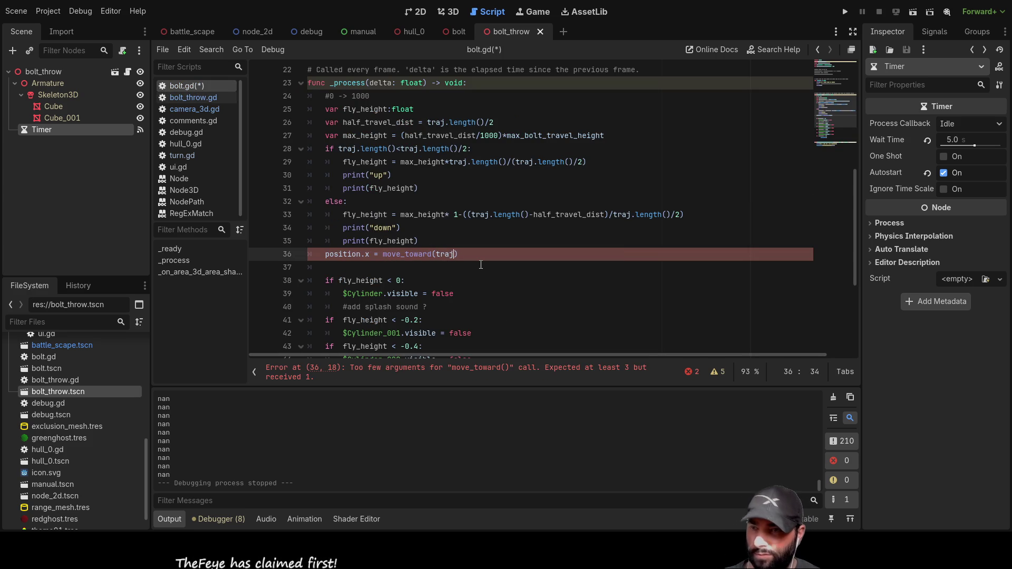
text(.)
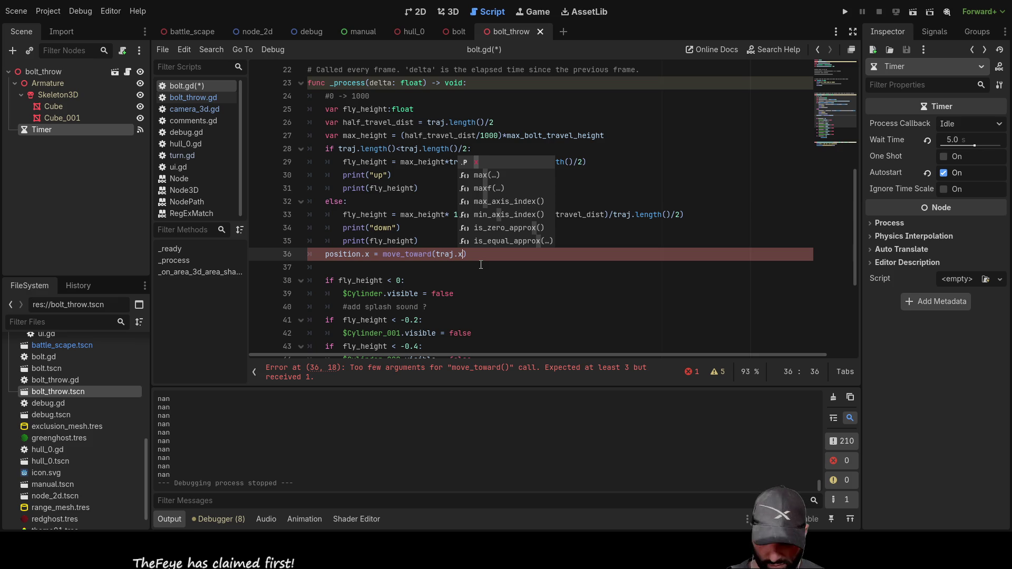
text(x,)
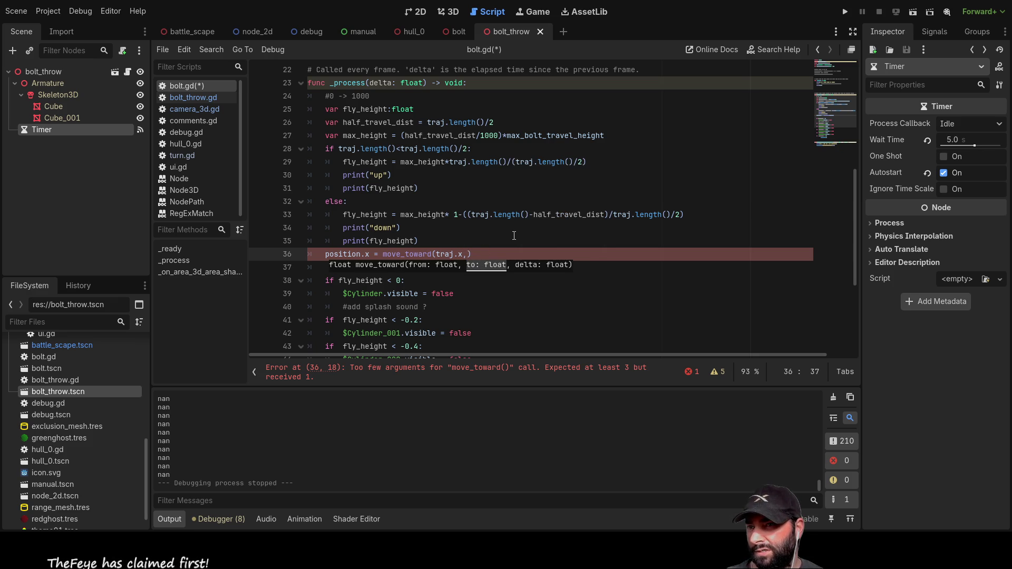
text(0.1)
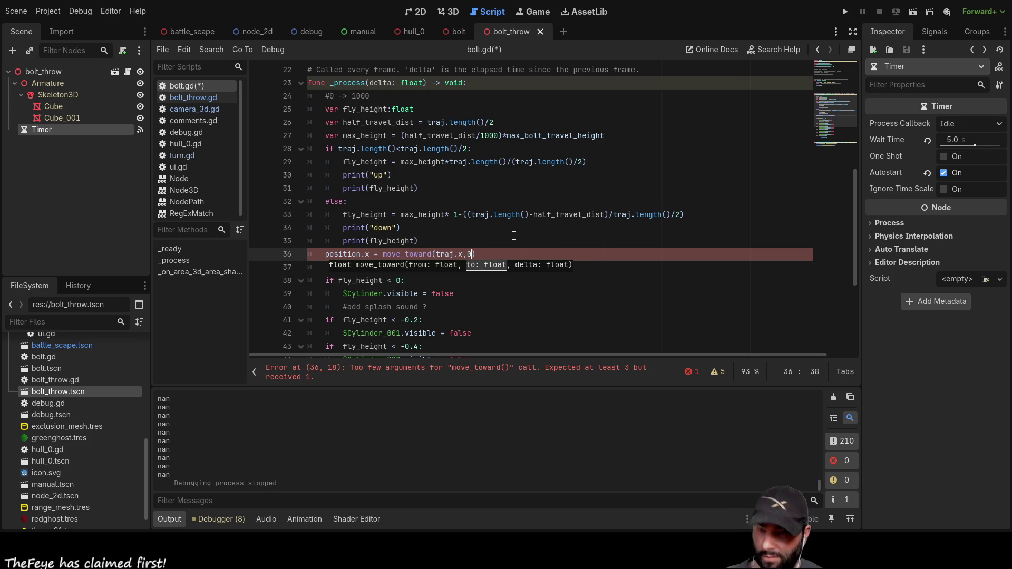
key(Escape)
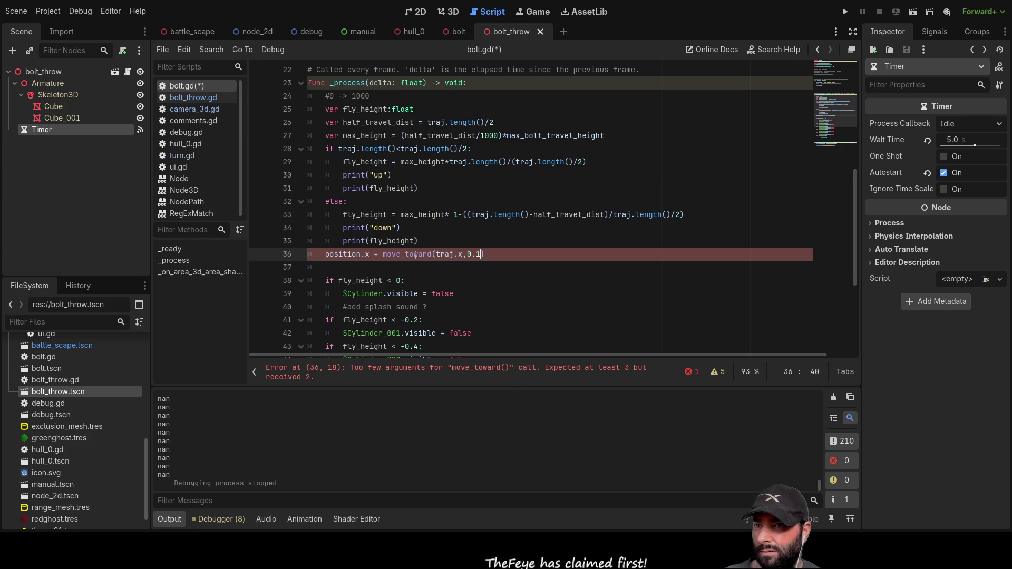
Step: Copy position.x in as move_toward's first argument, before traj.x
double_click(343, 254)
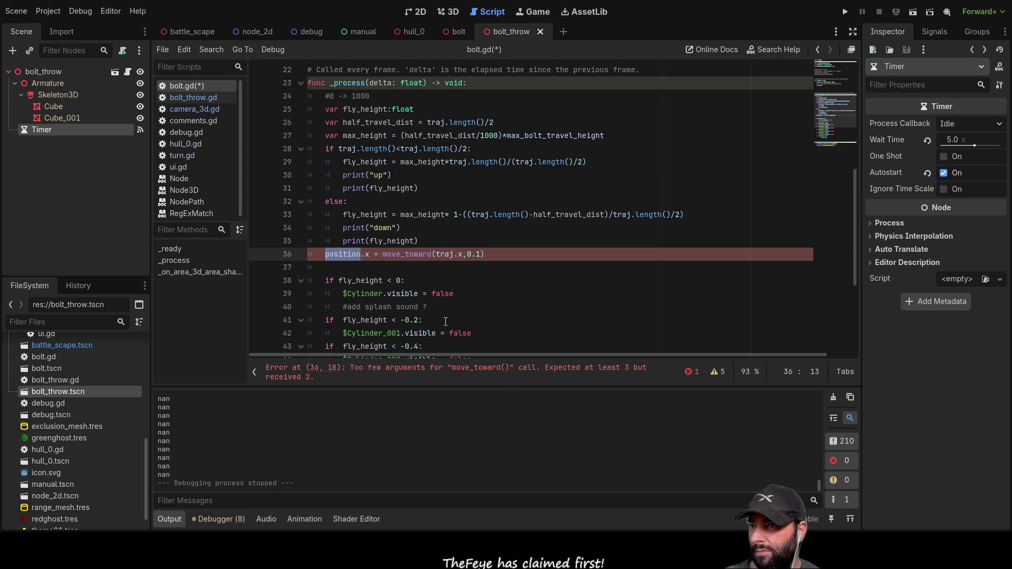
click(329, 254)
key(shift+Right)
key(shift+Right)
key(shift+Right)
key(ctrl+c)
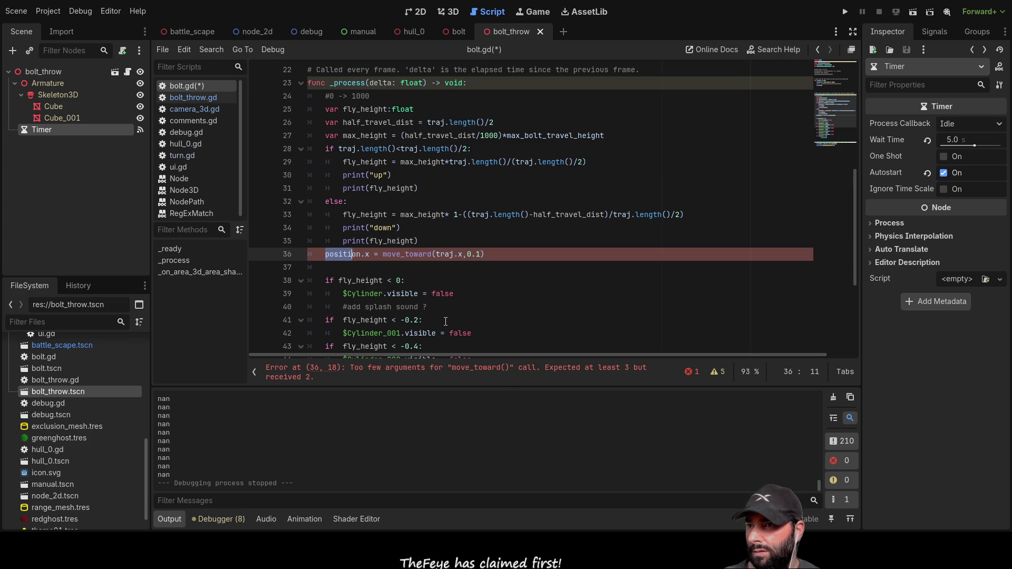
key(Right)
key(Right)
key(Right)
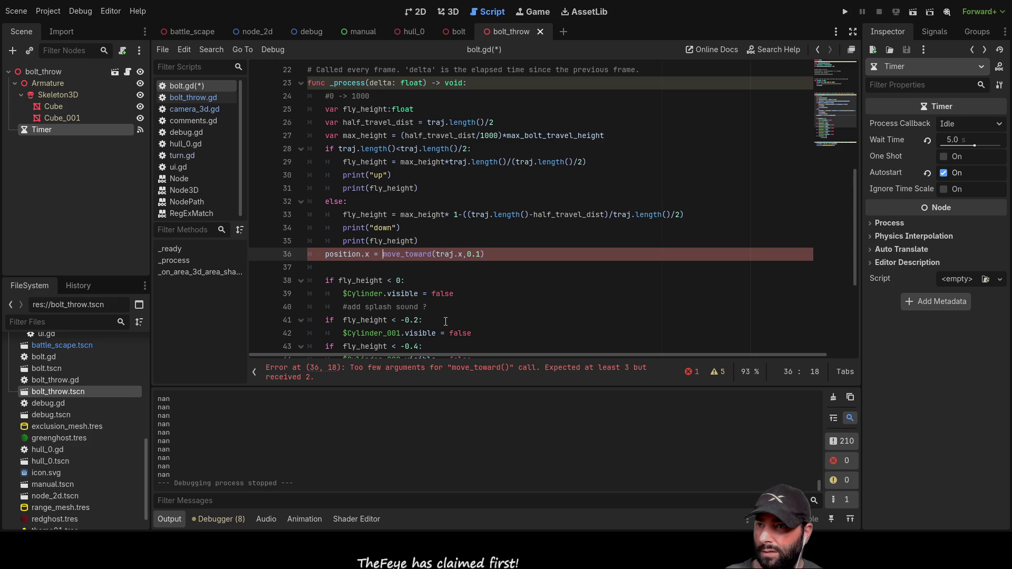
key(Right)
key(Right)
key(Right)
key(ctrl+v)
text(,)
key(Right)
key(Right)
key(Right)
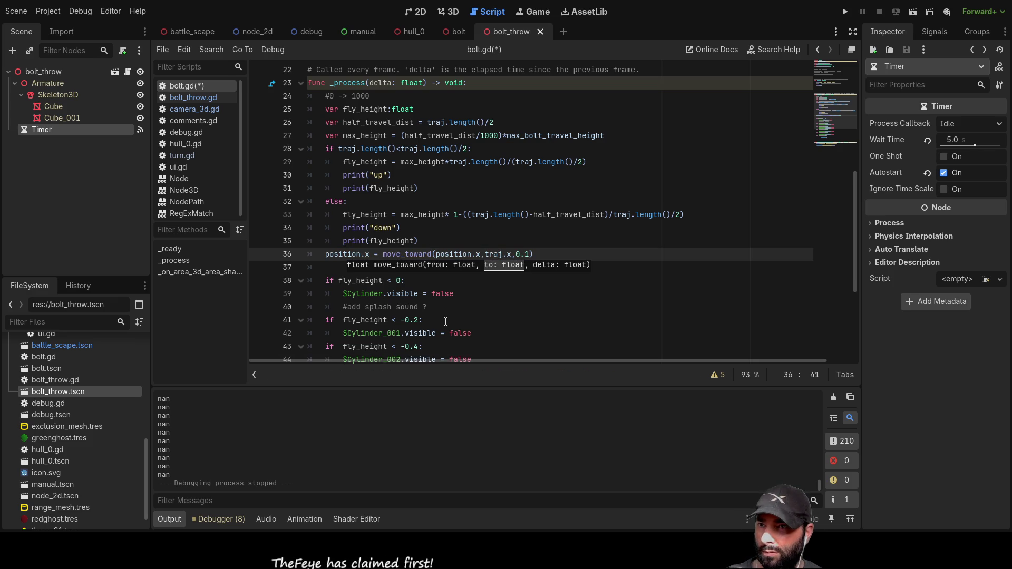
Step: Set the move_toward step to 50*delta, completing line 36
key(Right)
key(Right)
key(Right)
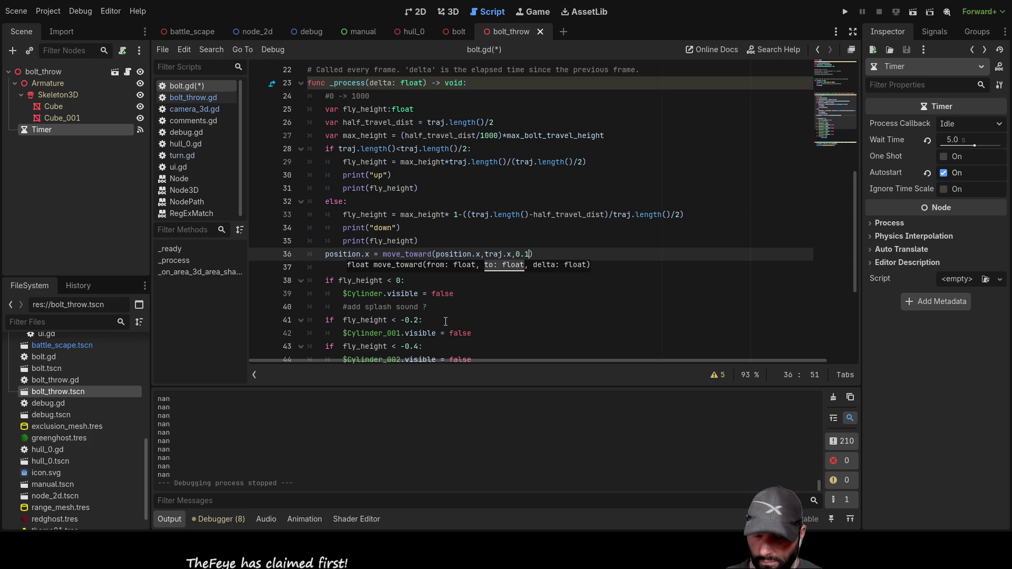
text(*delta)
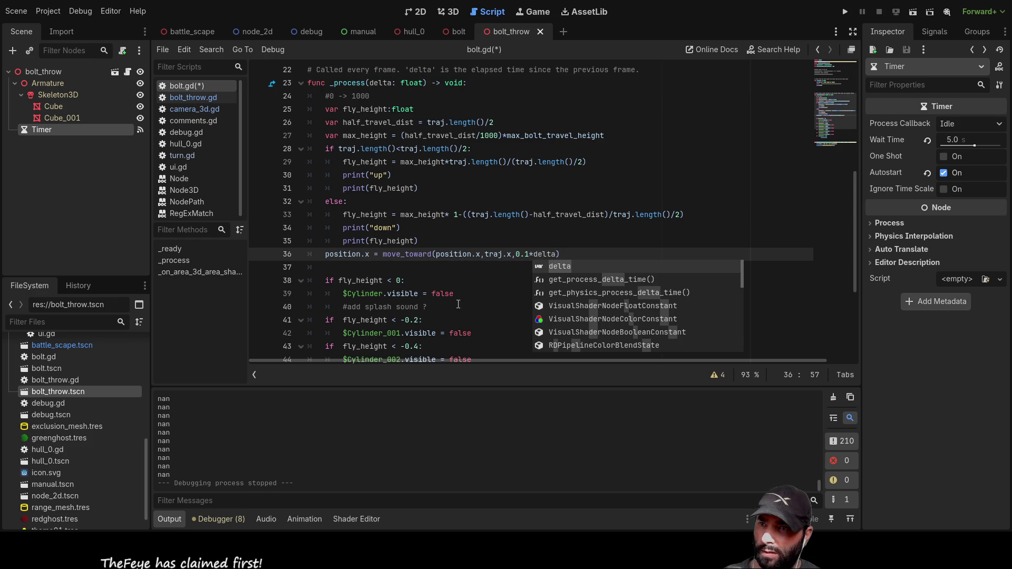
click(459, 294)
click(518, 254)
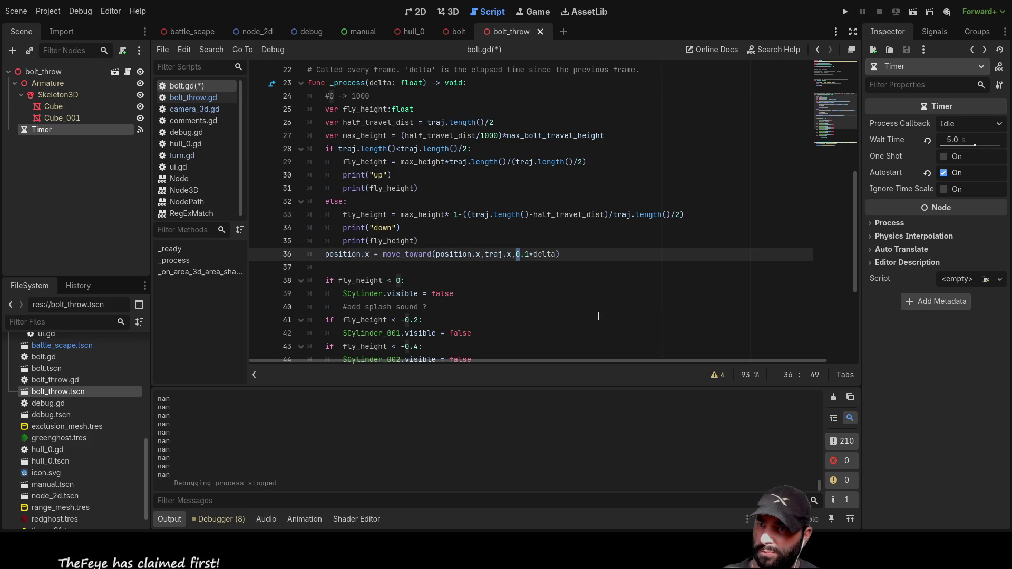
double_click(522, 254)
text(50)
key(Down)
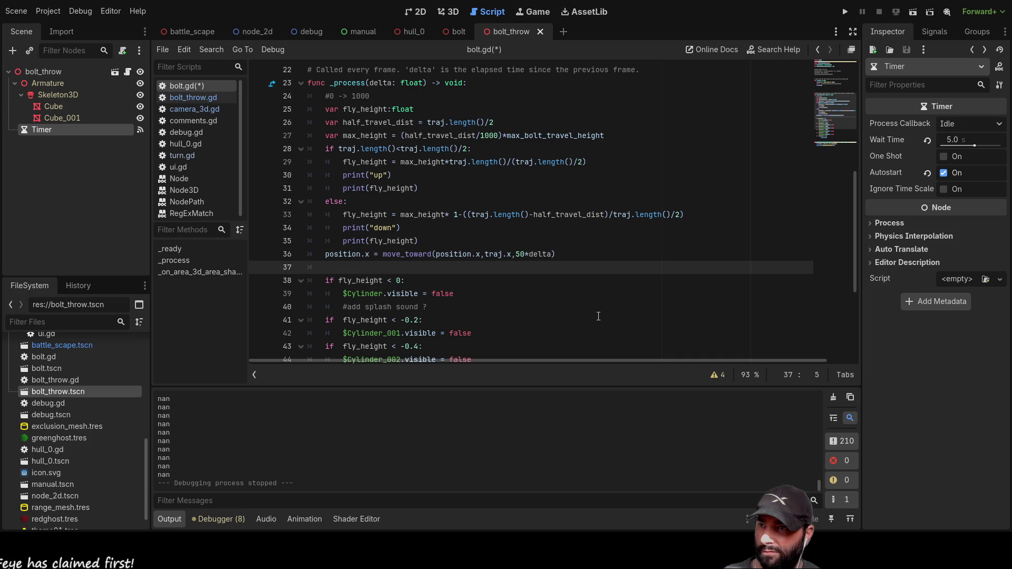
Step: Start a new line 37 reading 'position.z =' below the x update
key(Return)
key(Up)
text(pos)
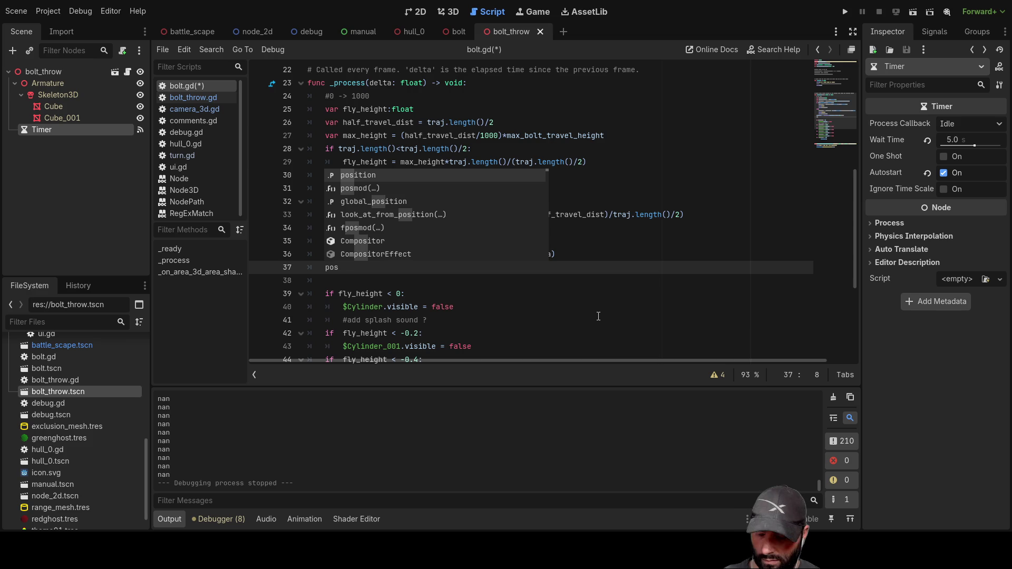
key(Return)
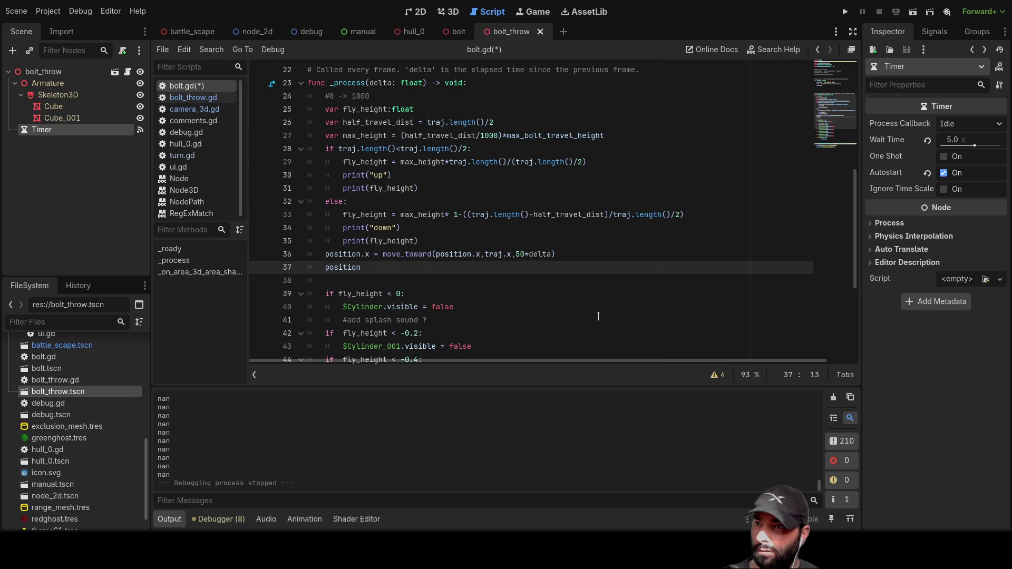
text(.z)
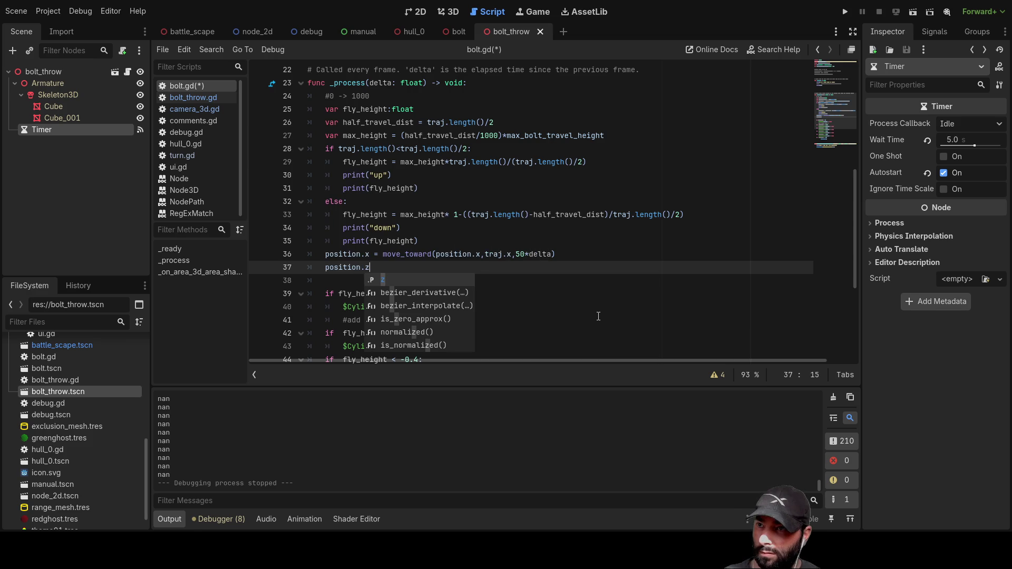
text( =)
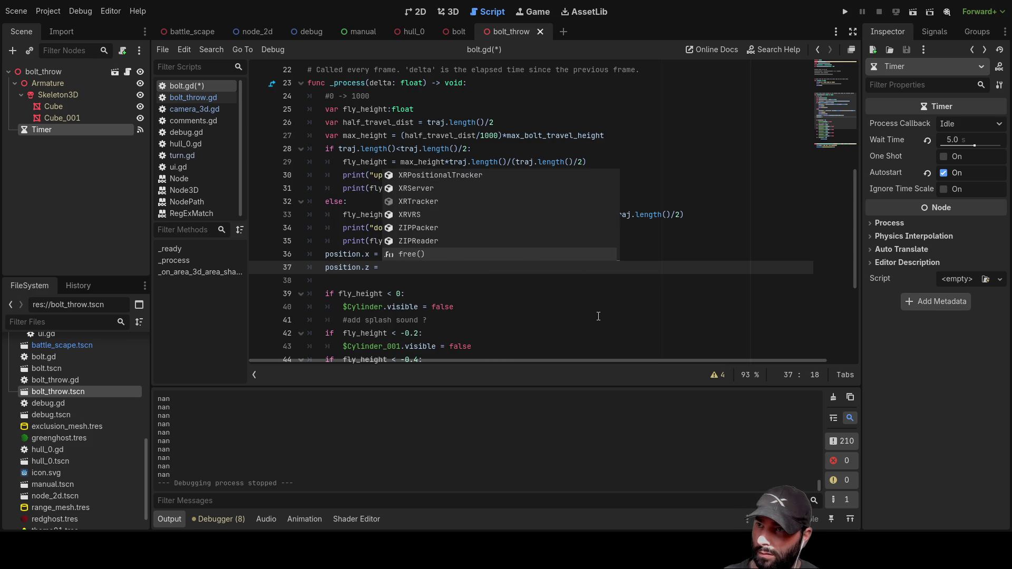
click(598, 317)
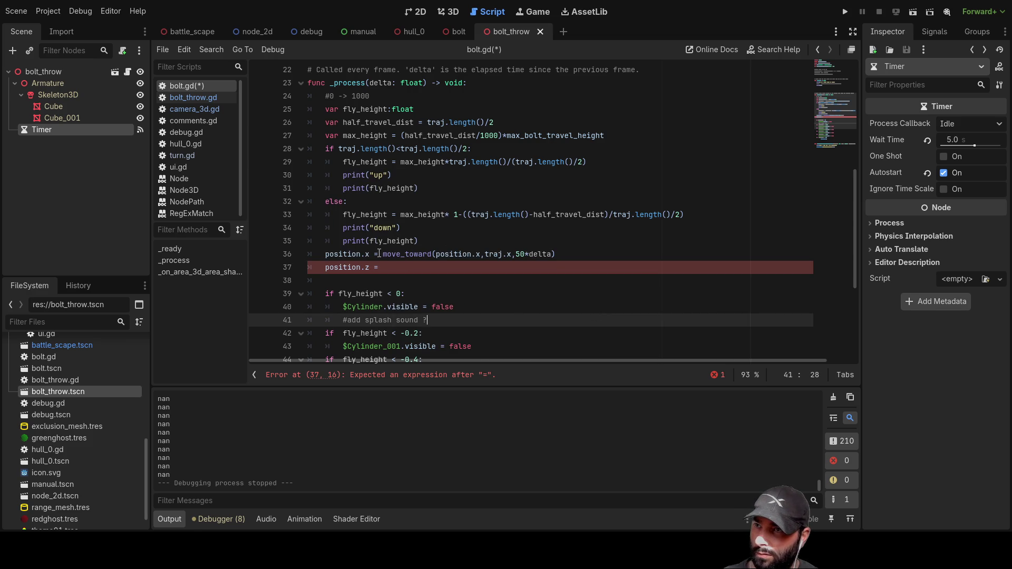
Step: Complete line 37 as move_toward(position.z, traj.z, 50*delta), copied from the x line
drag(382, 254, 556, 254)
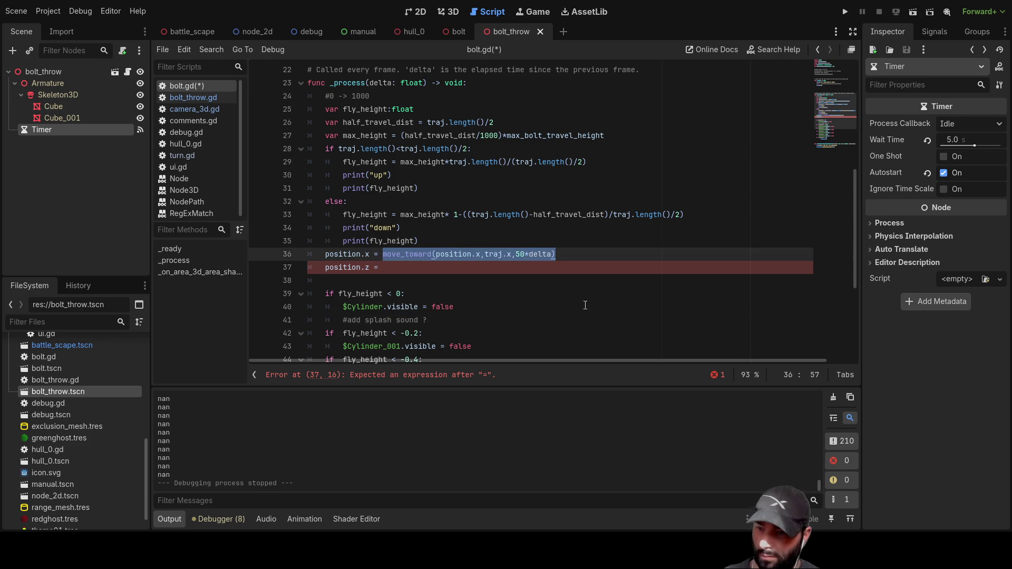
key(ctrl+c)
click(425, 272)
key(ctrl+v)
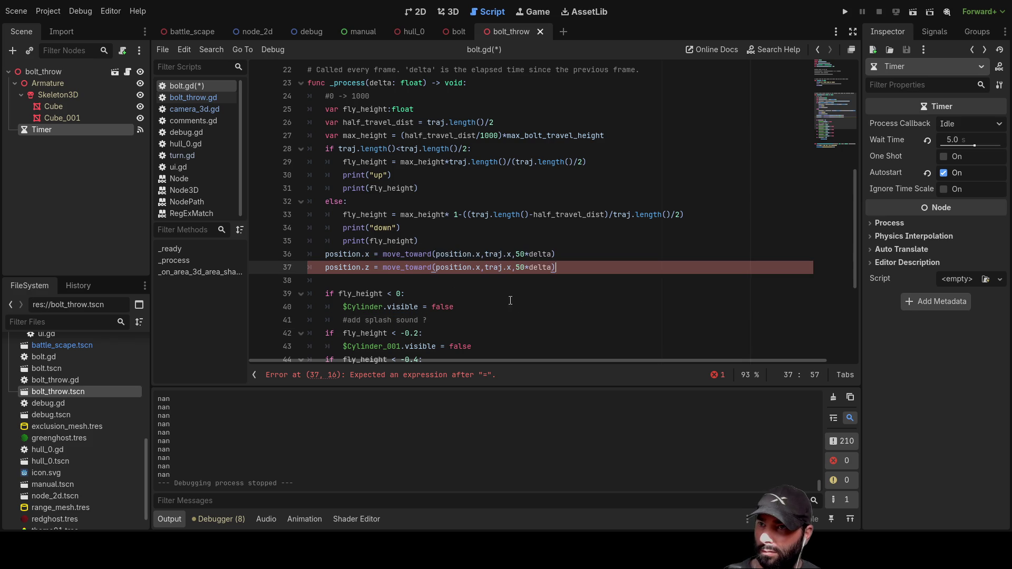
key(Left)
key(Left)
key(Left)
key(BackSpace)
text(z)
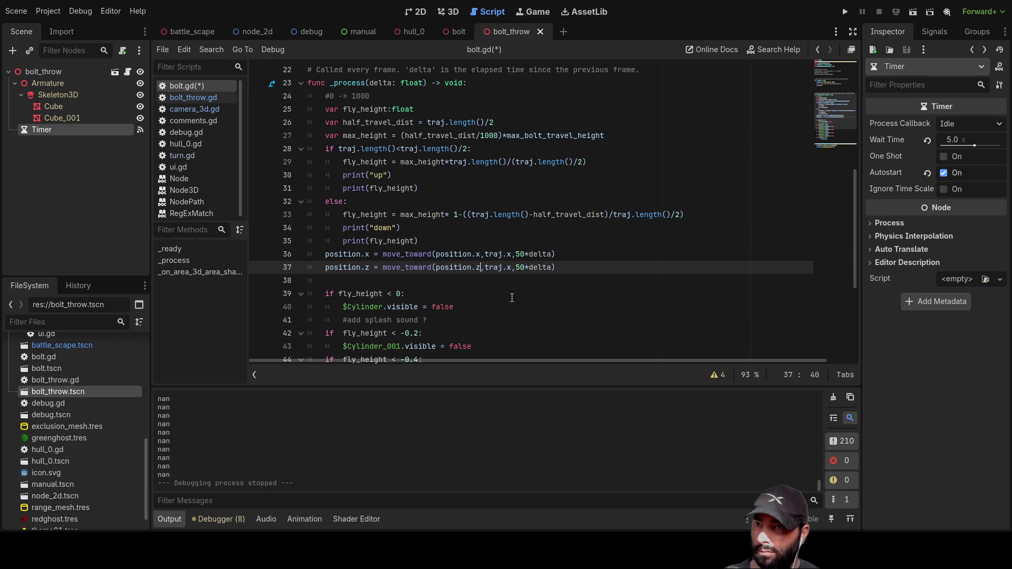
key(Right)
key(Right)
key(Right)
key(BackSpace)
text(z)
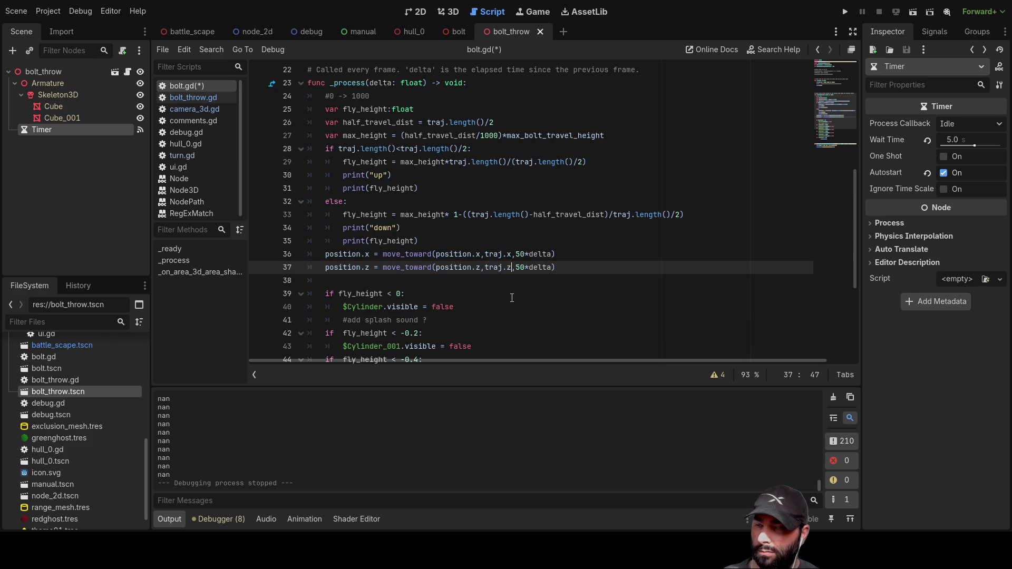
Step: Duplicate the line 37 statement onto a new blank line 38
click(407, 281)
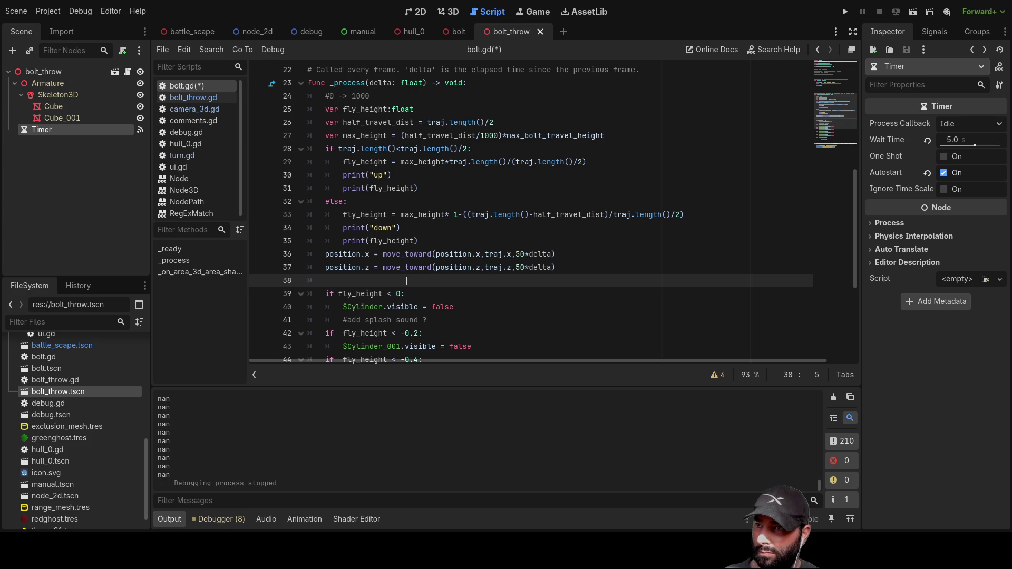
key(Return)
key(Up)
key(Up)
key(shift+Right)
key(shift+Right)
key(shift+Right)
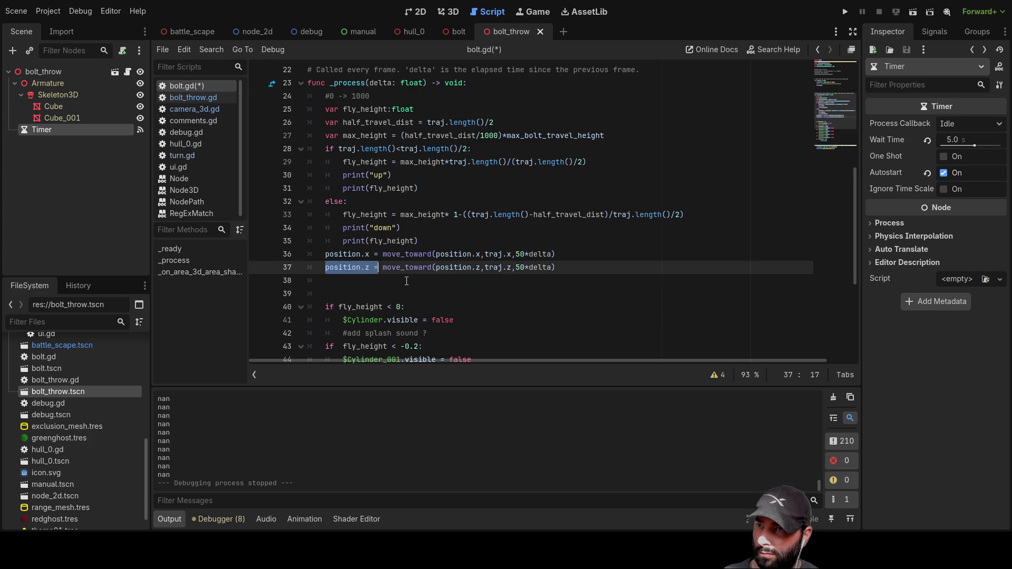
key(shift+Right)
key(shift+Right)
key(shift+Right)
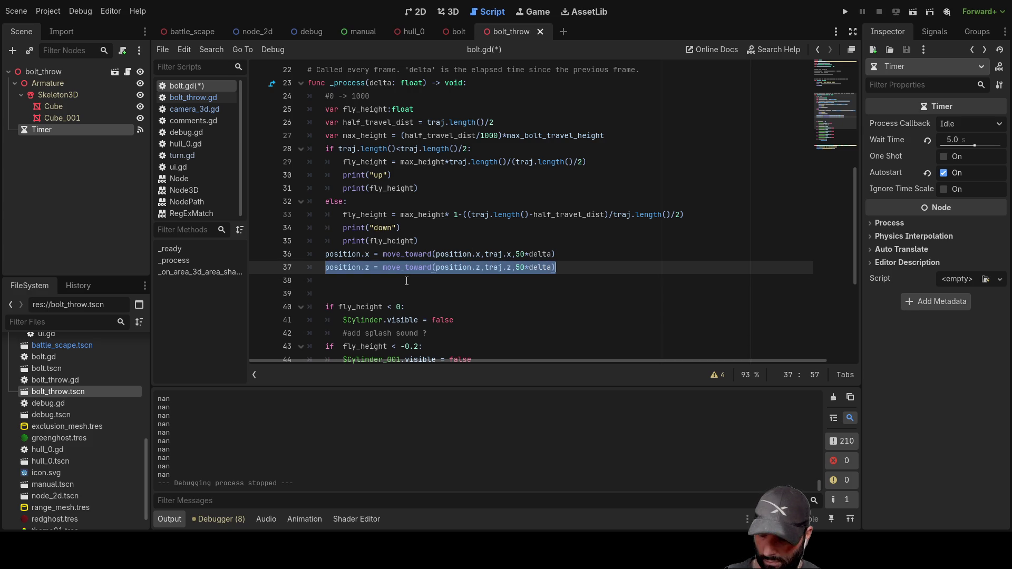
key(ctrl+c)
click(406, 281)
key(ctrl+v)
Step: On line 38, assign to position.y and replace traj.z with fly_height
key(Left)
key(Left)
key(Left)
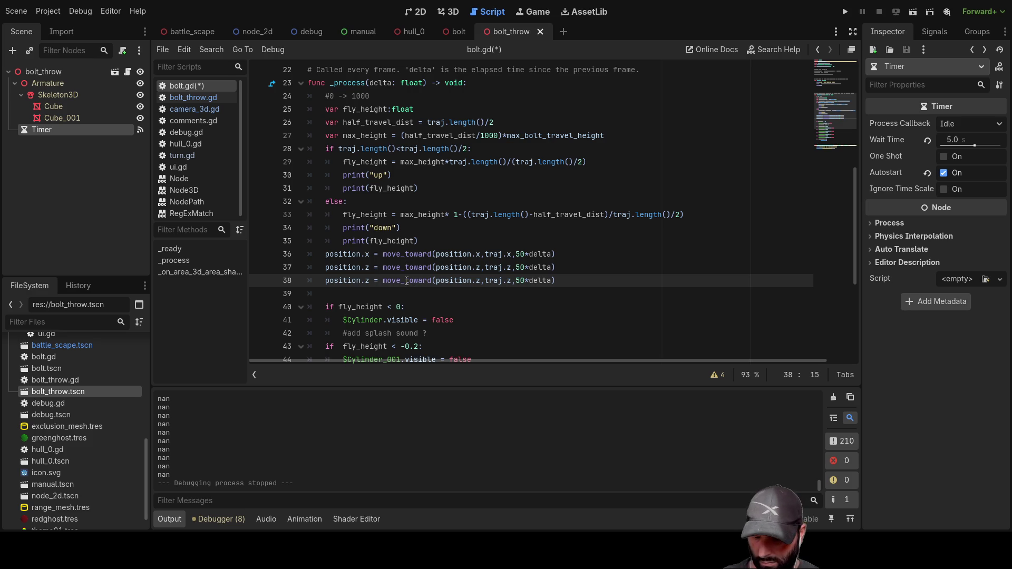
key(BackSpace)
text(y)
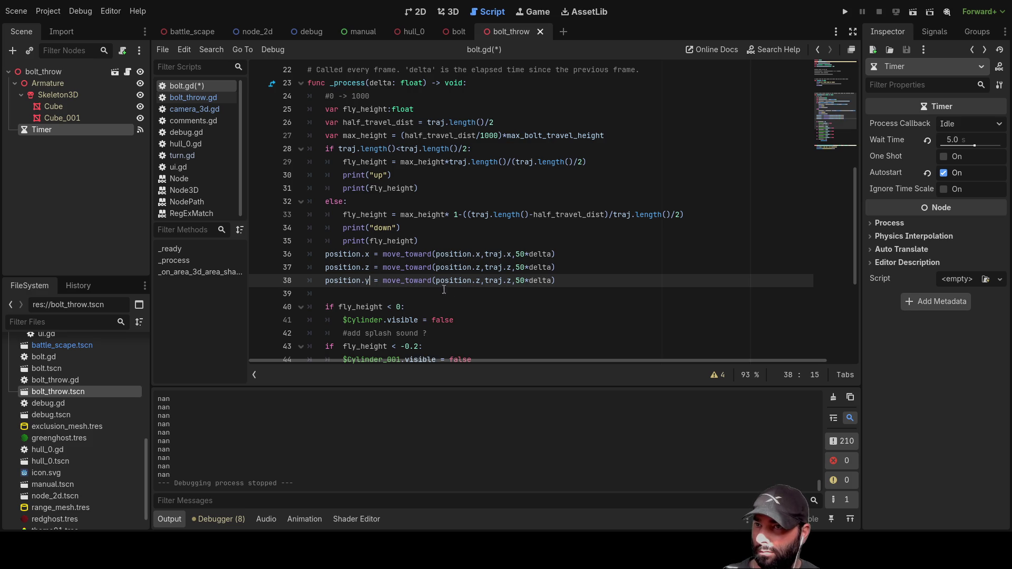
double_click(386, 241)
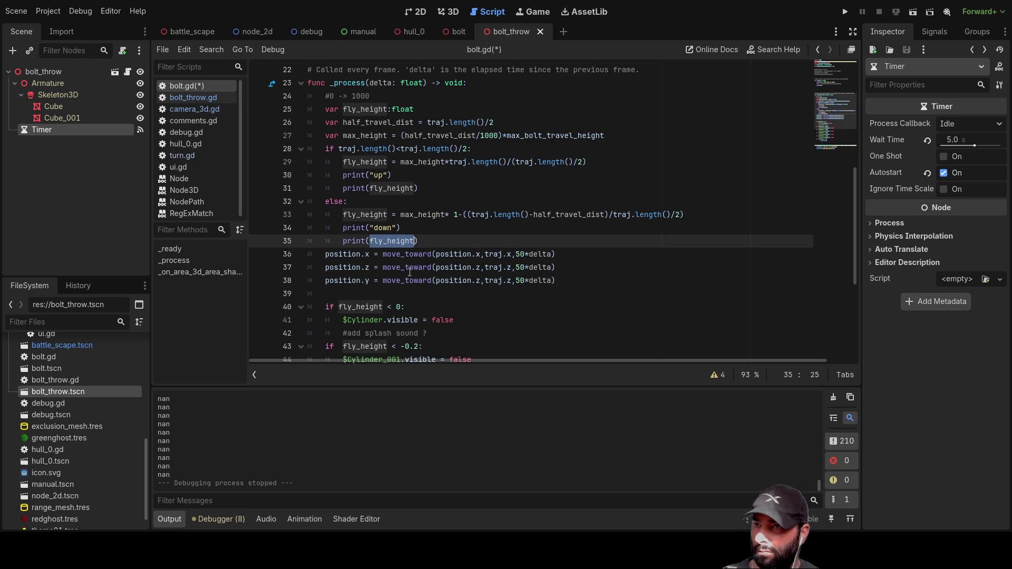
double_click(492, 281)
key(Left)
key(Right)
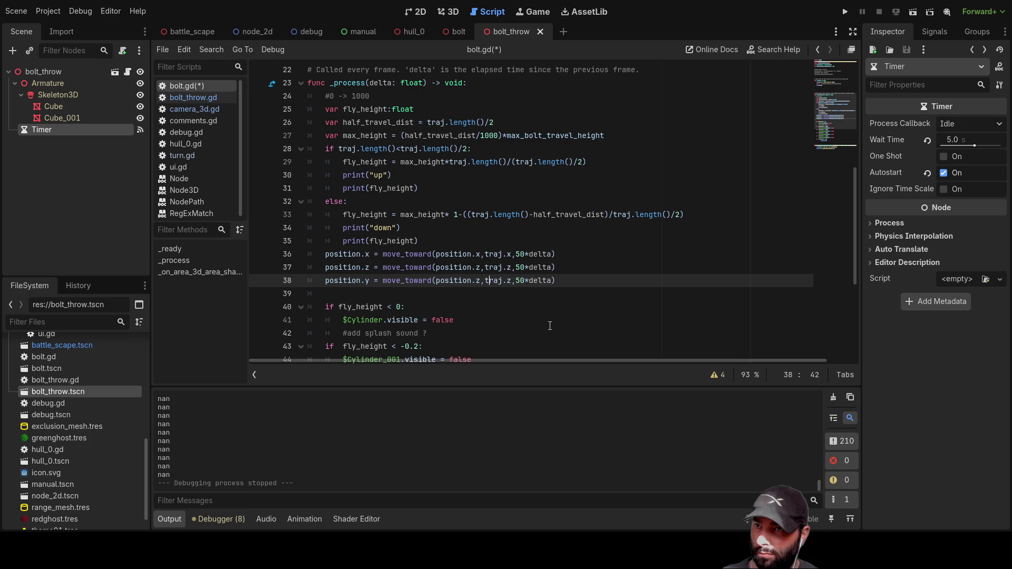
key(shift+Right)
key(shift+Right)
key(shift+Right)
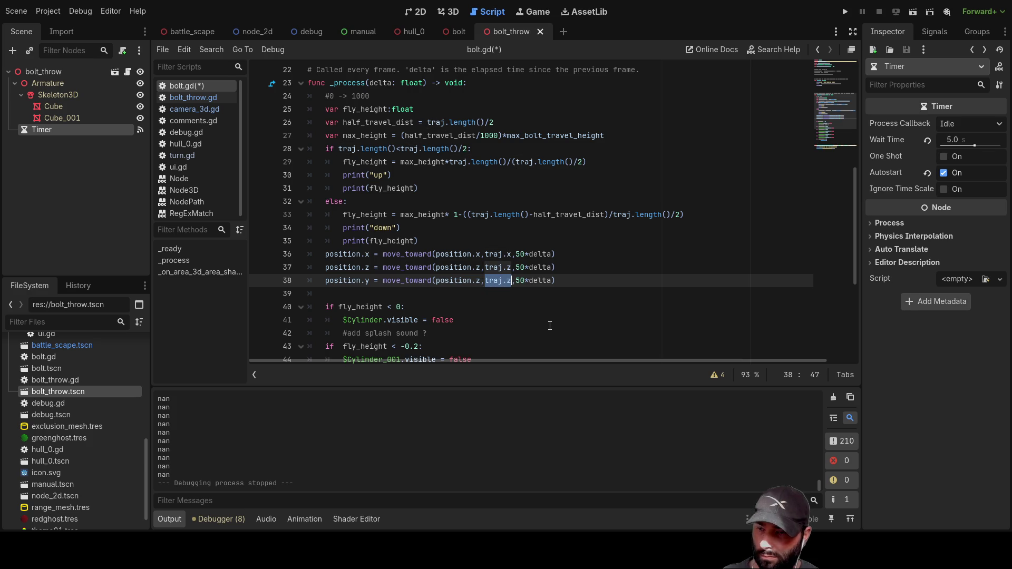
text(fly_height)
Step: Change line 38's first argument to position.y and its step from 50*delta to 10000
key(Left)
key(Left)
key(Left)
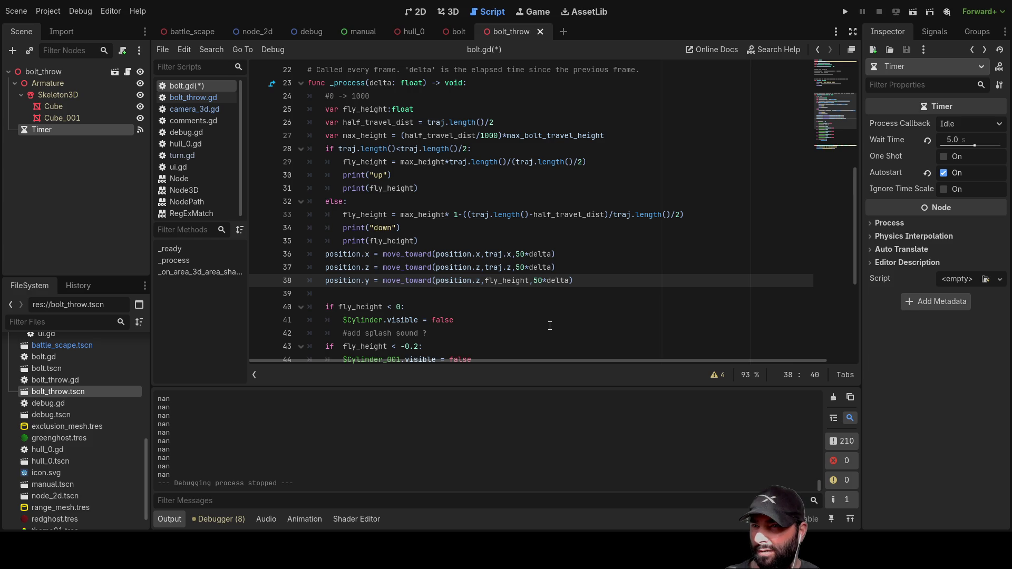
key(BackSpace)
text(y)
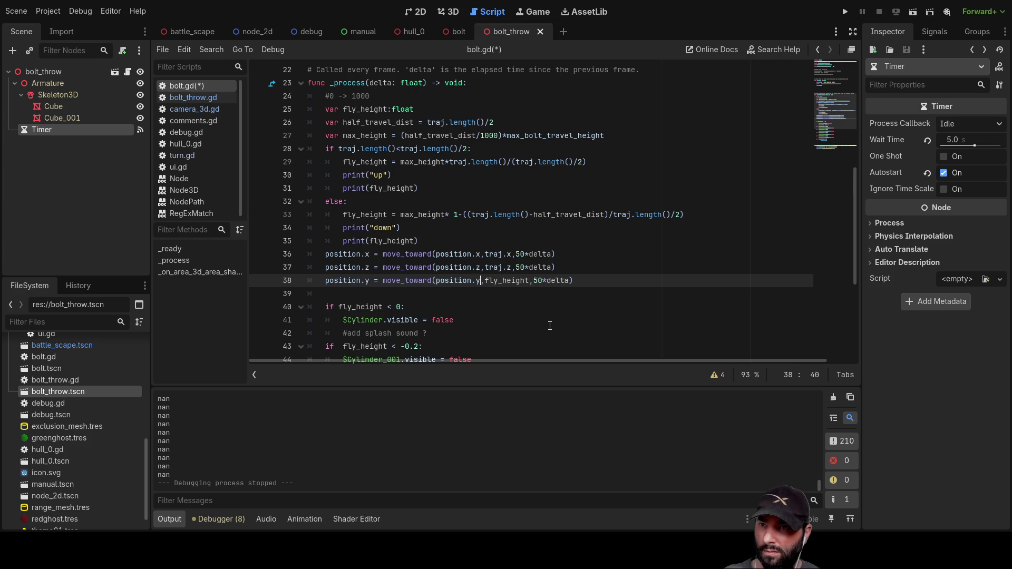
key(Right)
key(Right)
key(Right)
key(shift+Right)
key(shift+Right)
key(shift+Right)
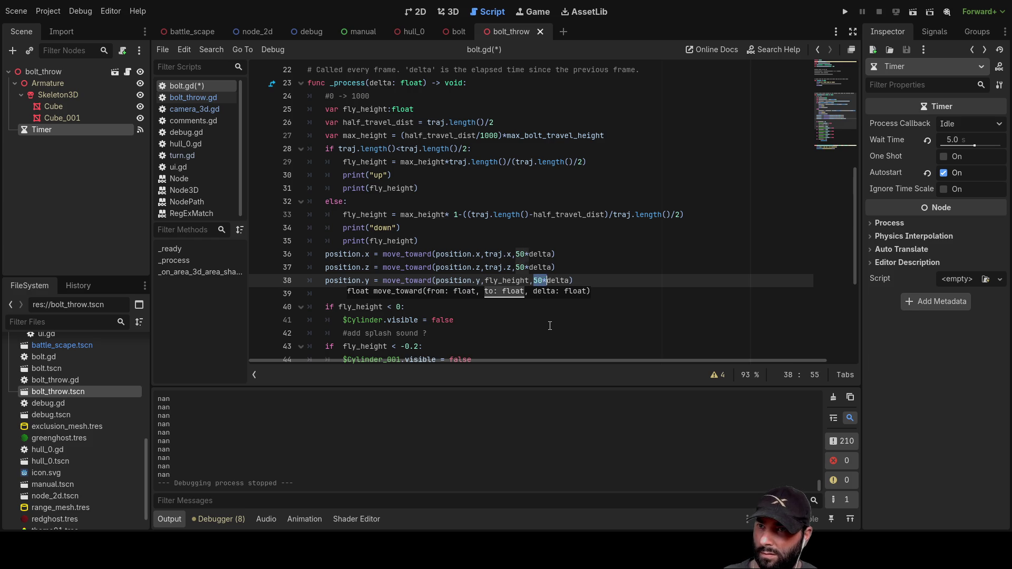
text(10000)
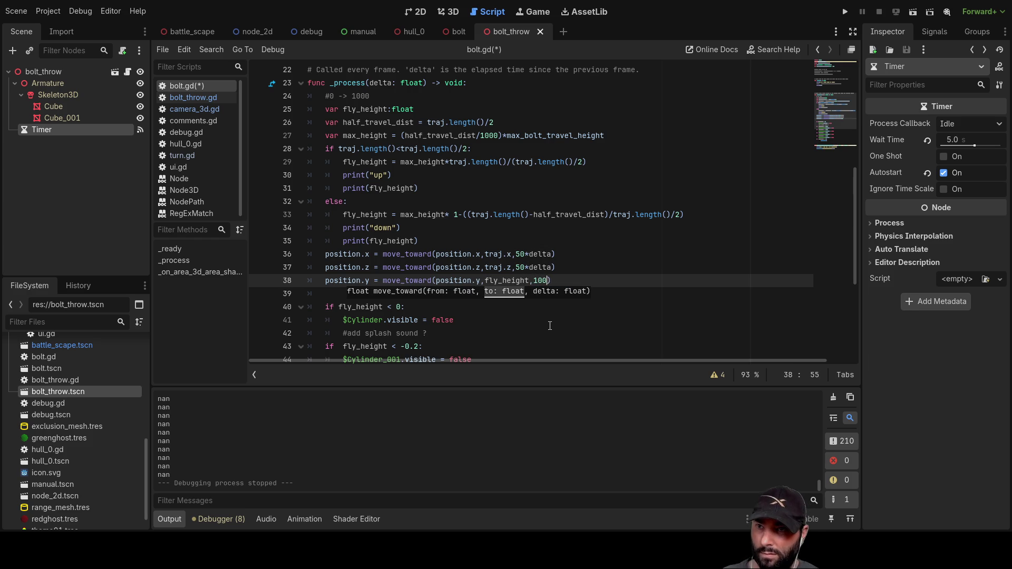
click(550, 327)
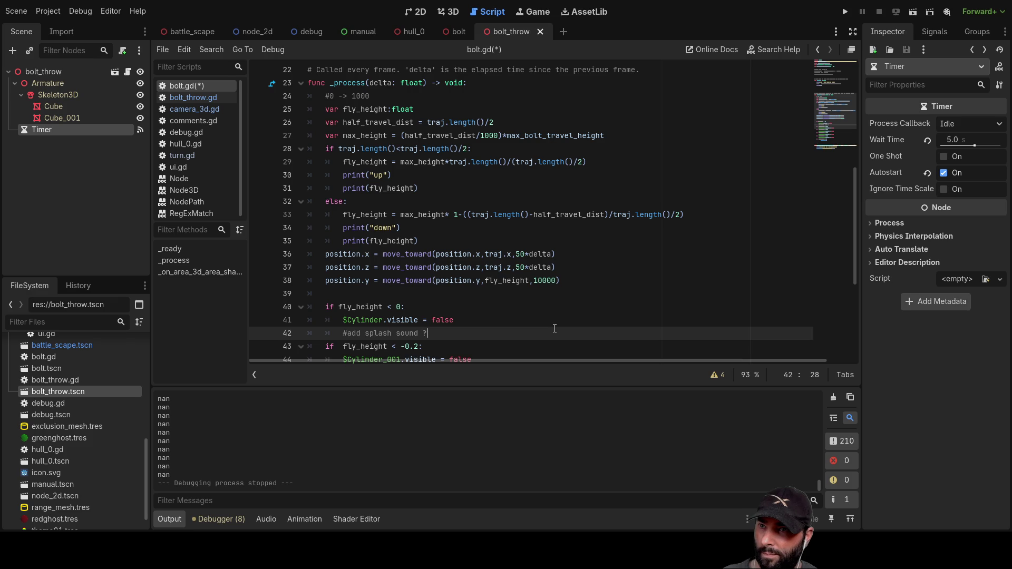
click(474, 296)
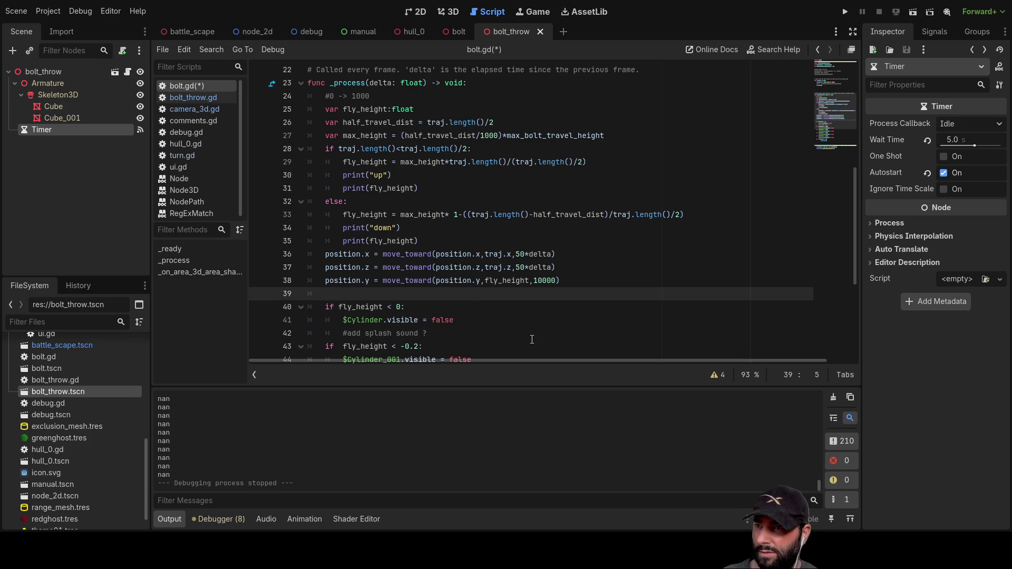
Step: Delete the print(fly_height) lines from both the down and up branches
key(Up)
key(Up)
key(Up)
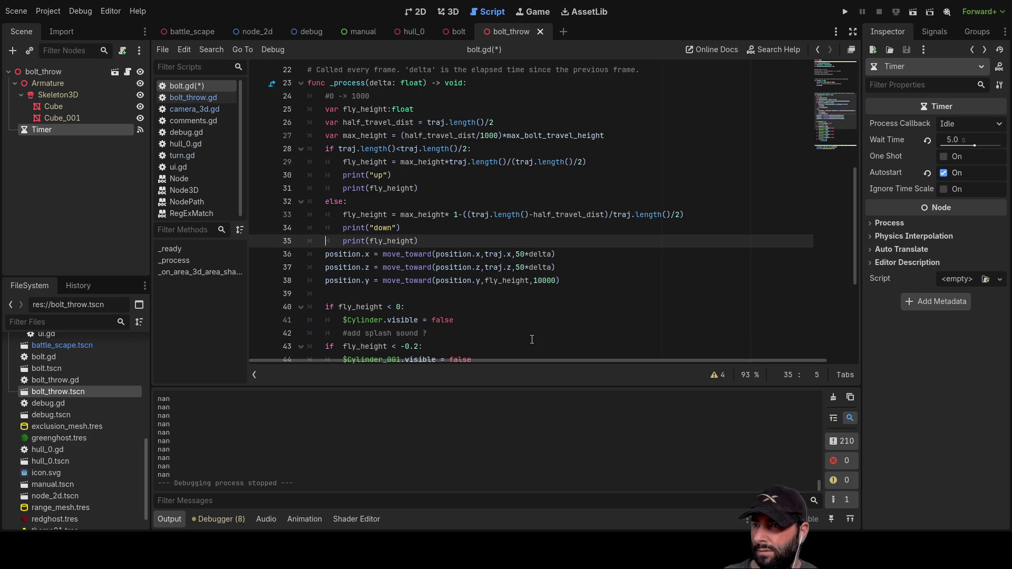
drag(419, 241, 309, 237)
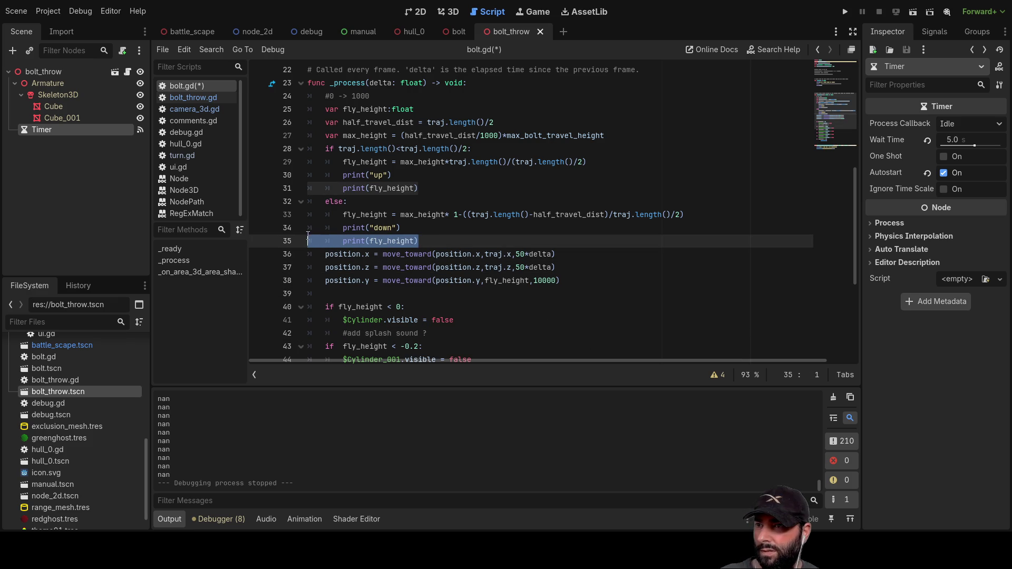
key(Delete)
key(Delete)
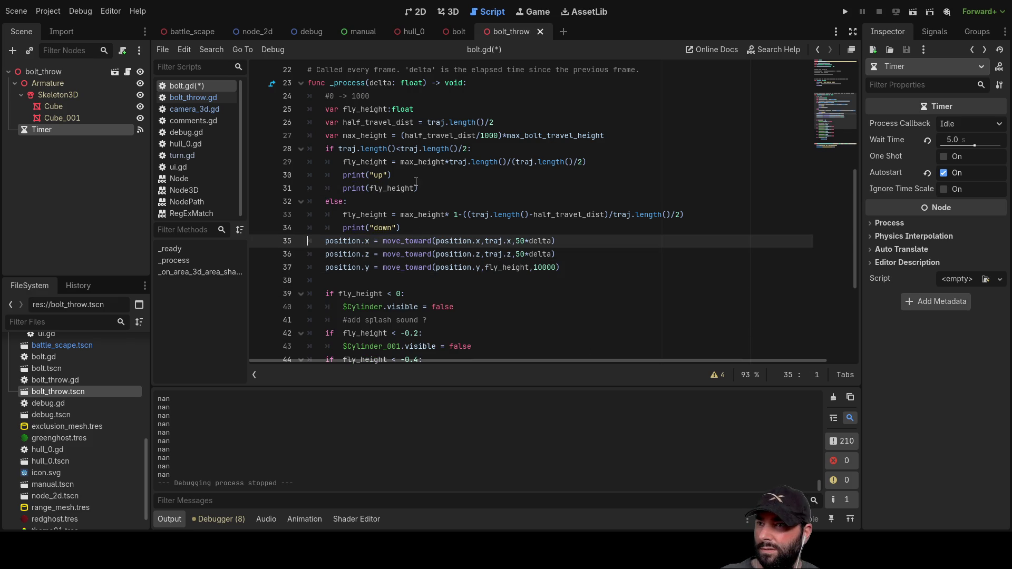
drag(418, 188, 309, 190)
key(Delete)
key(Delete)
Step: Begin a print(pos…) call on the empty line after the position updates
click(390, 275)
text(print())
key(Left)
text(pos)
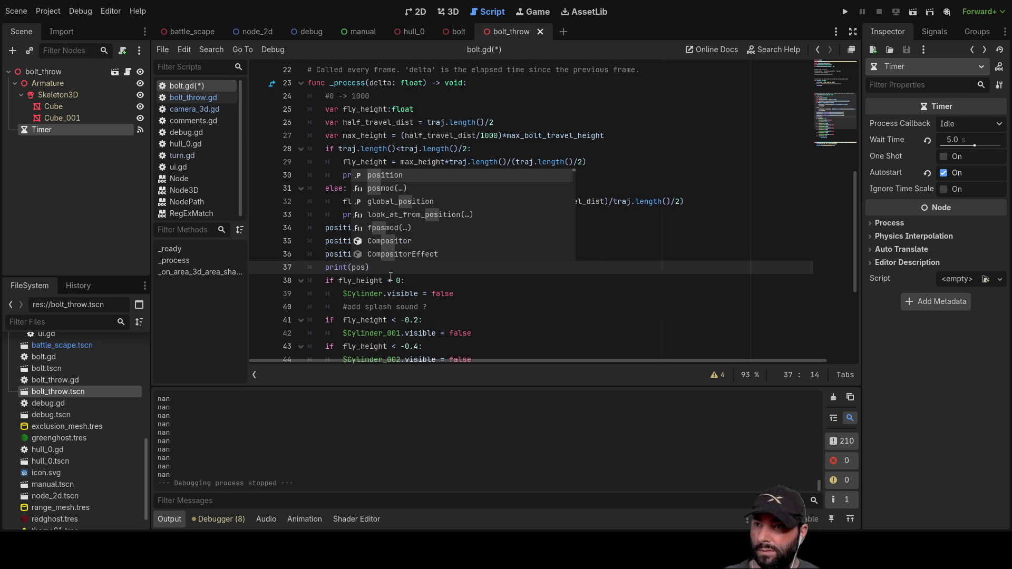